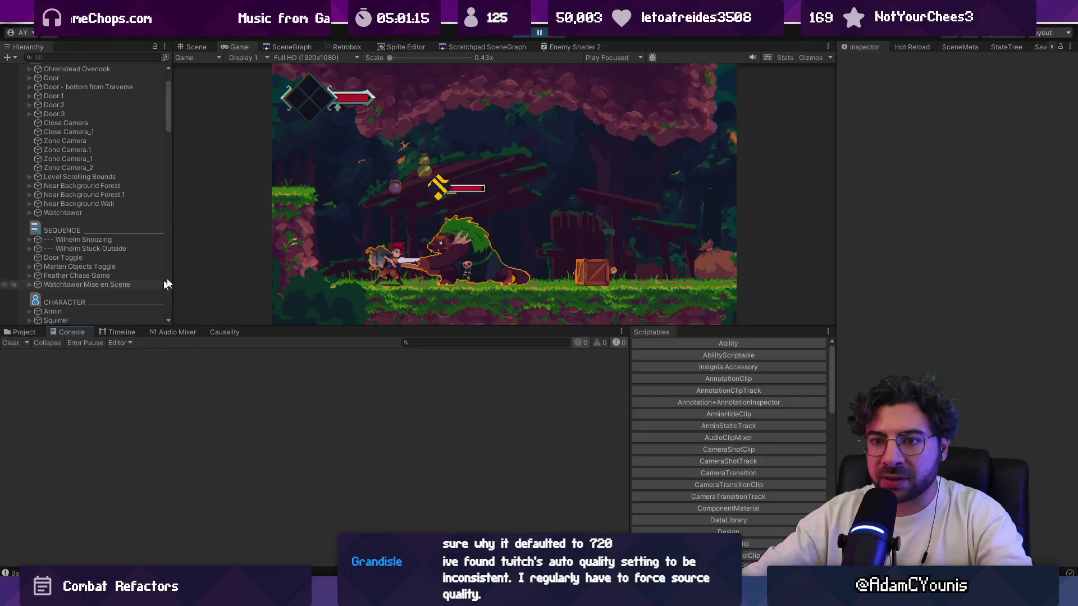
Step: Resume the game, pause right after Armin is hit, and examine the Banning Hit log's stack trace
{"action": "left_click", "coordinate": [540, 32]}
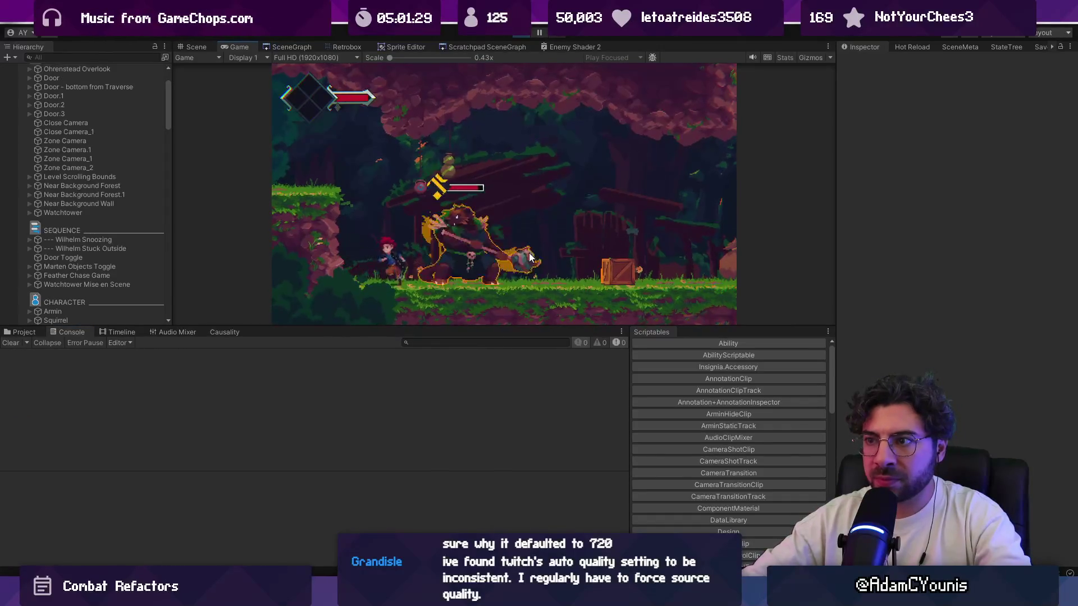
{"action": "key", "text": "ctrl+shift+p"}
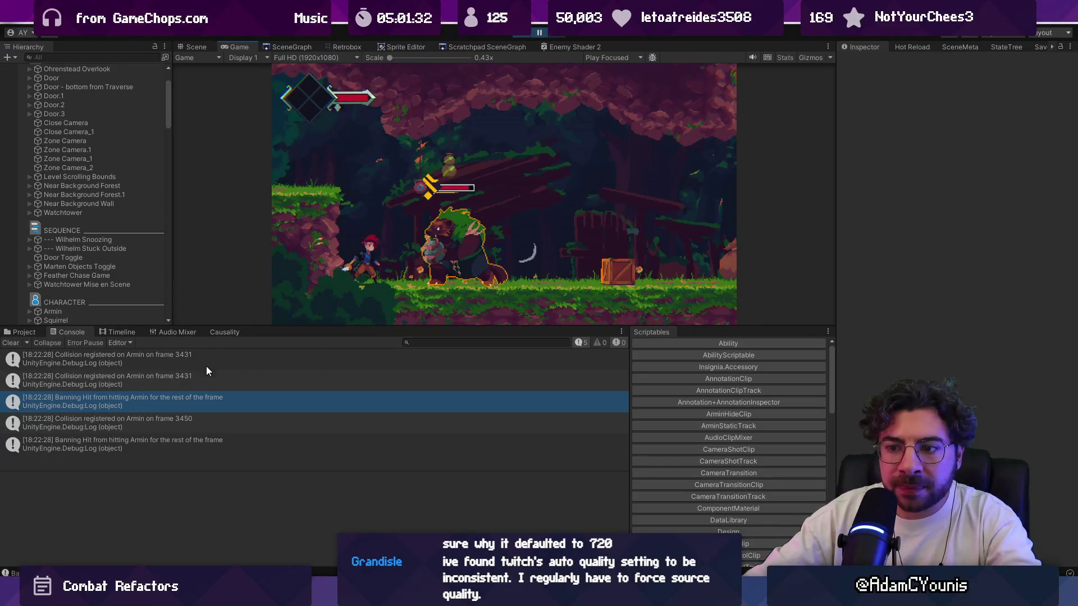
{"action": "left_click", "coordinate": [168, 420]}
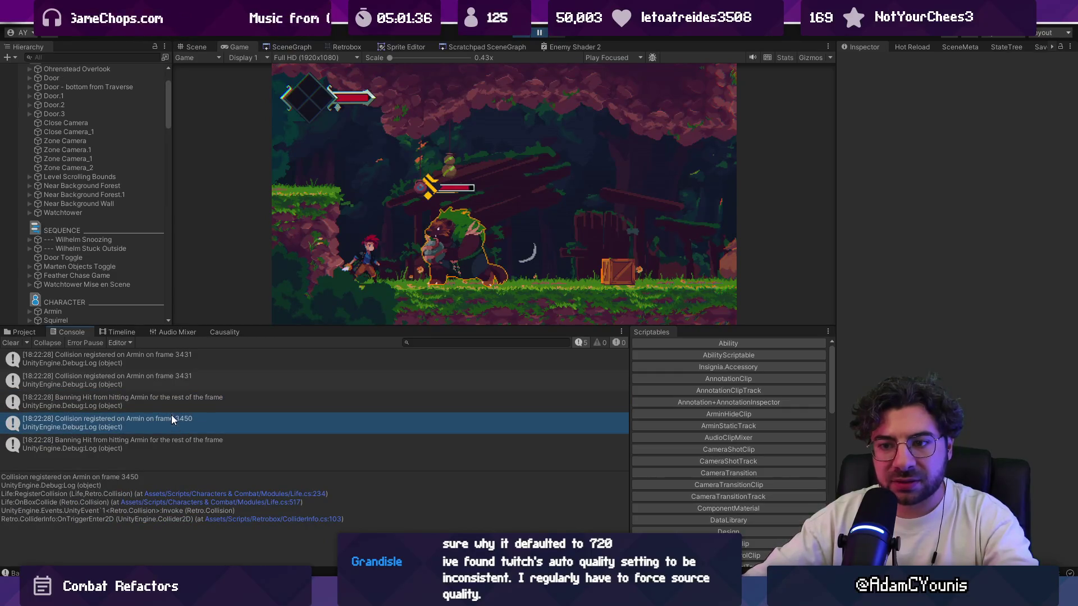
{"action": "left_click", "coordinate": [170, 401]}
{"action": "left_click", "coordinate": [174, 423]}
{"action": "left_click", "coordinate": [174, 409]}
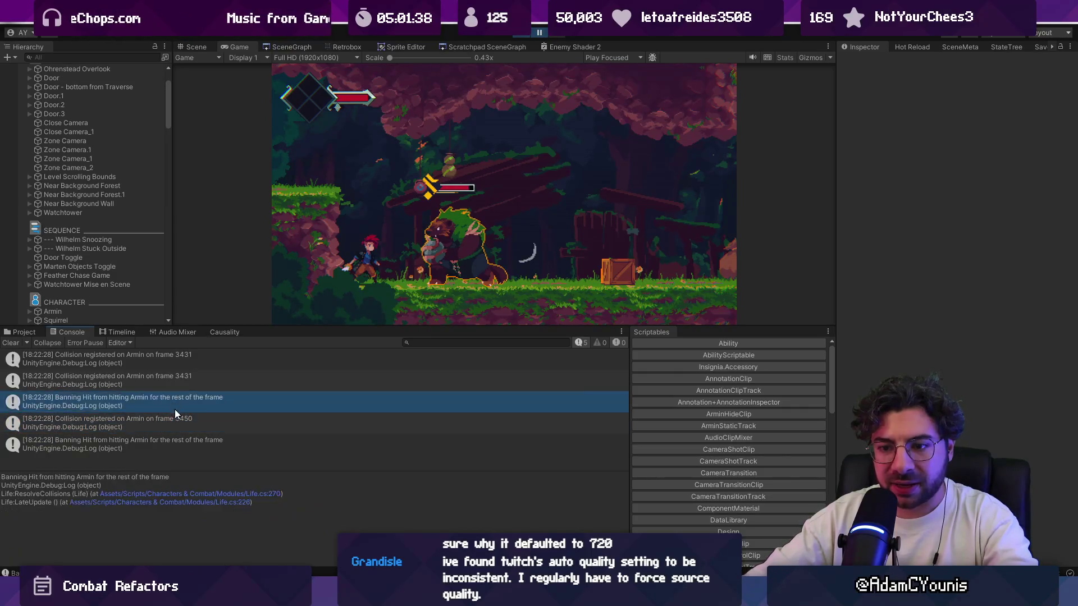
{"action": "left_click", "coordinate": [176, 419]}
{"action": "left_click", "coordinate": [178, 405]}
Step: Open Life.cs at the Banning Hit log on line 270 and select its message text
{"action": "double_click", "coordinate": [177, 405]}
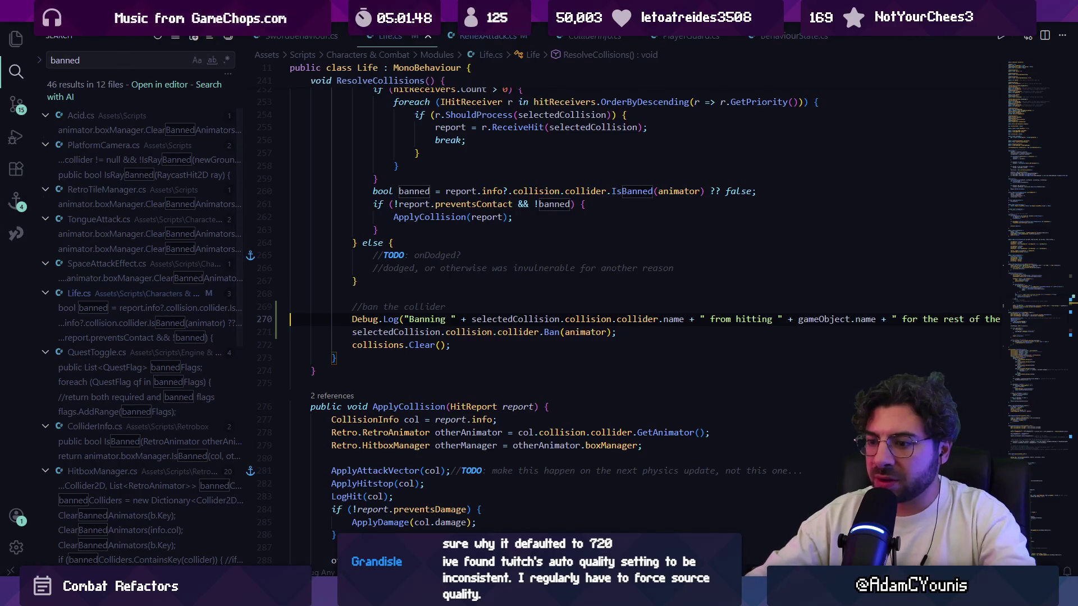
{"action": "key", "text": "alt+Tab"}
{"action": "key", "text": "alt+Tab"}
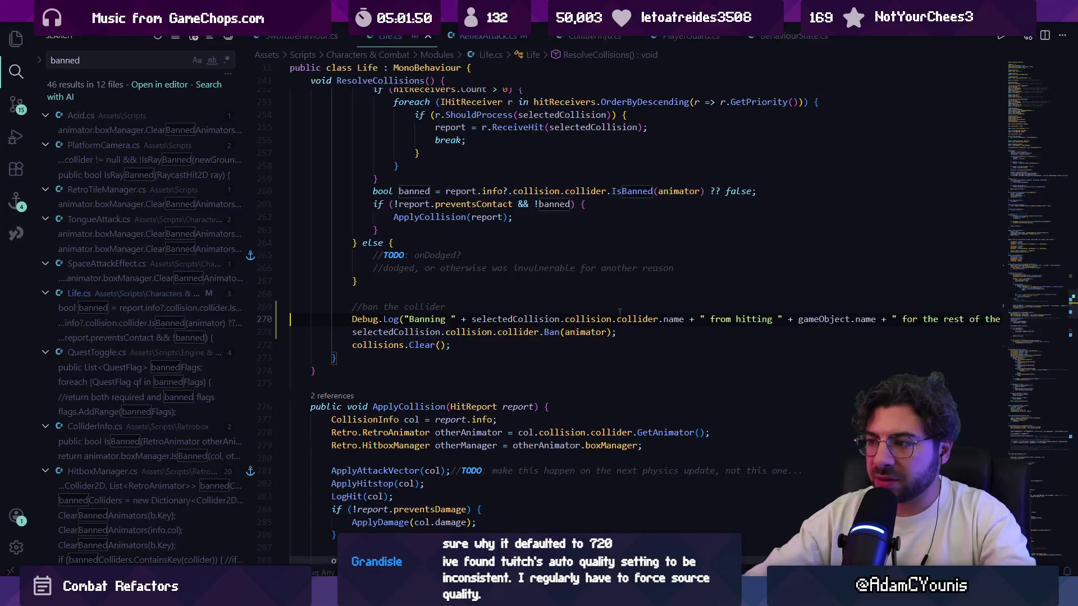
{"action": "key", "text": "Down"}
{"action": "key", "text": "End"}
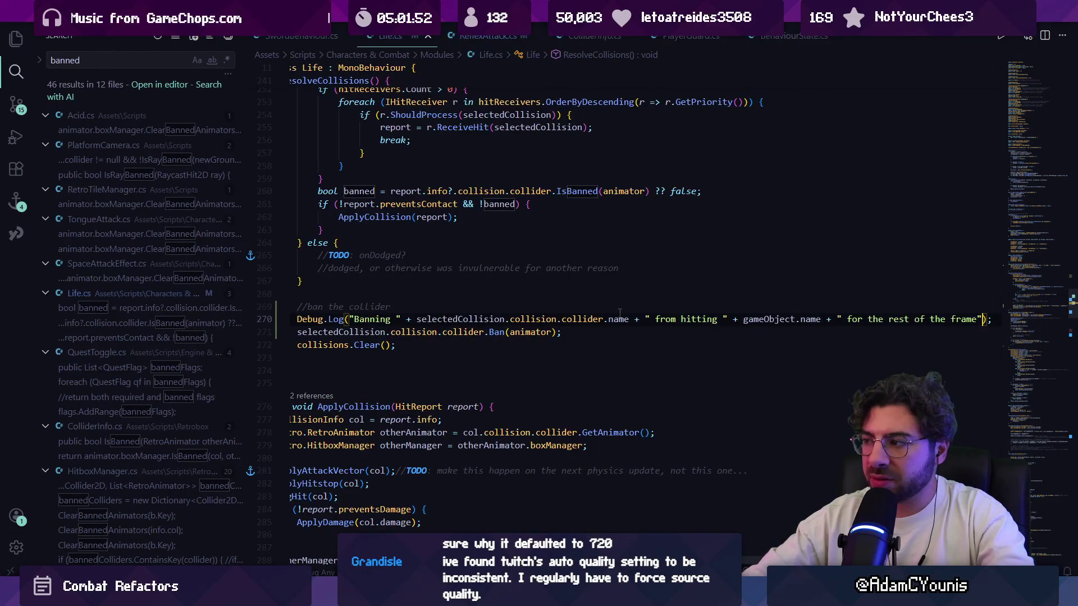
{"action": "key", "text": "shift+Home"}
{"action": "key", "text": "ctrl+shift+Right"}
{"action": "key", "text": "ctrl+shift+Right"}
{"action": "key", "text": "ctrl+shift+Right"}
{"action": "key", "text": "ctrl+shift+Right"}
{"action": "key", "text": "ctrl+shift+Right"}
{"action": "key", "text": "ctrl+shift+Right"}
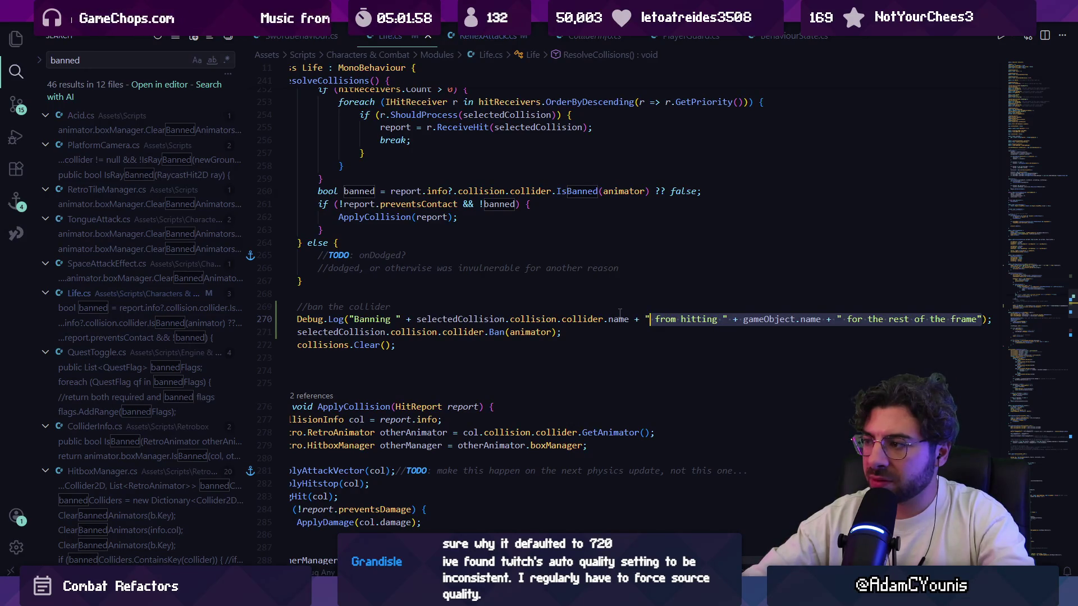
Step: Rewrite the log message to print the collider name 'with' + animator, and save Life.cs
{"action": "key", "text": "BackSpace"}
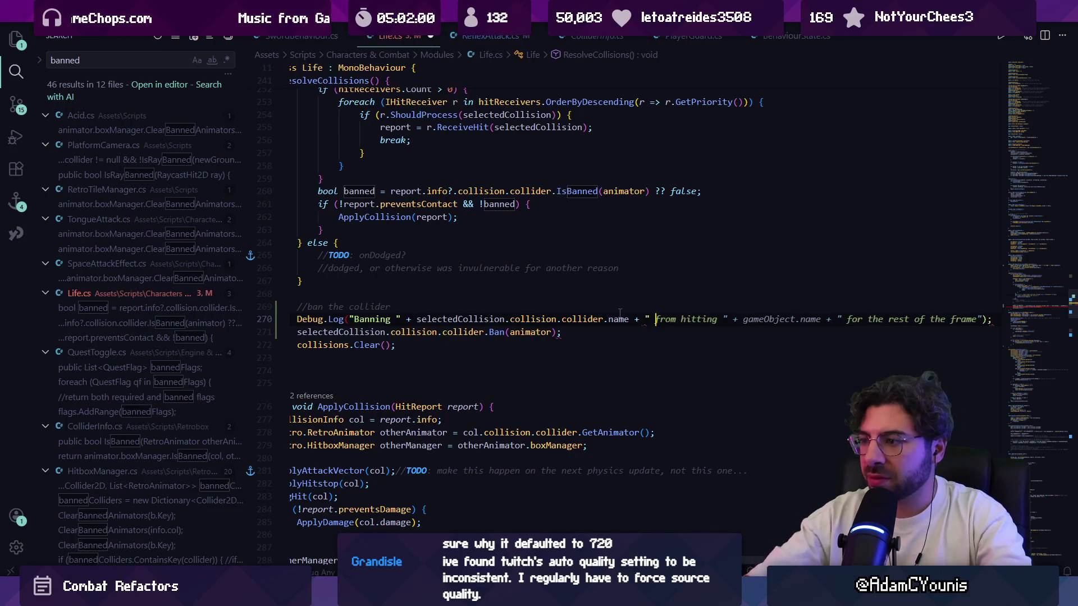
{"action": "type", "text": "\" + "}
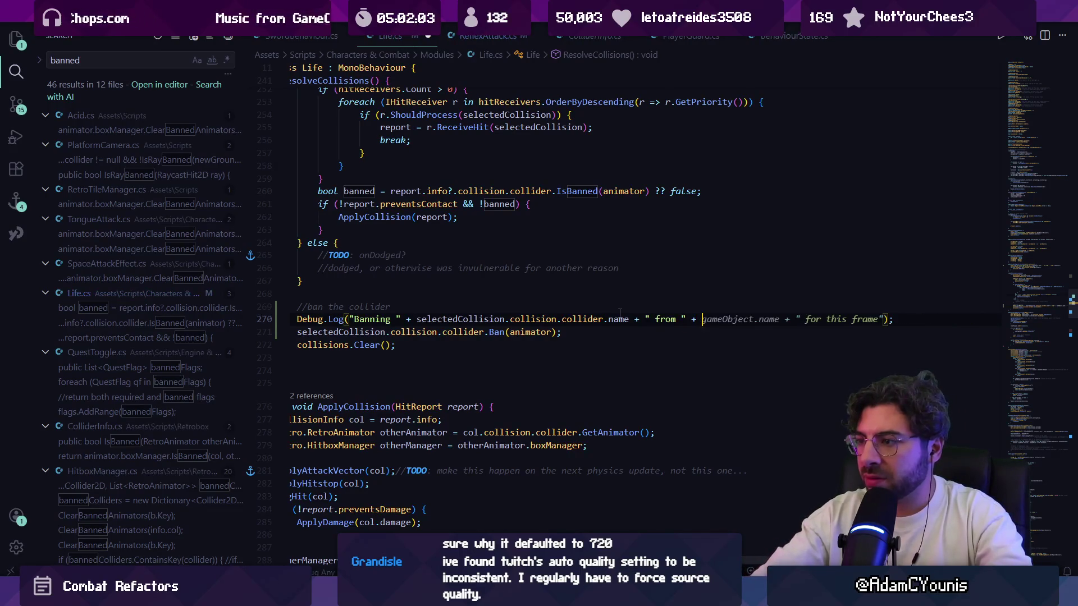
{"action": "type", "text": "animator\""}
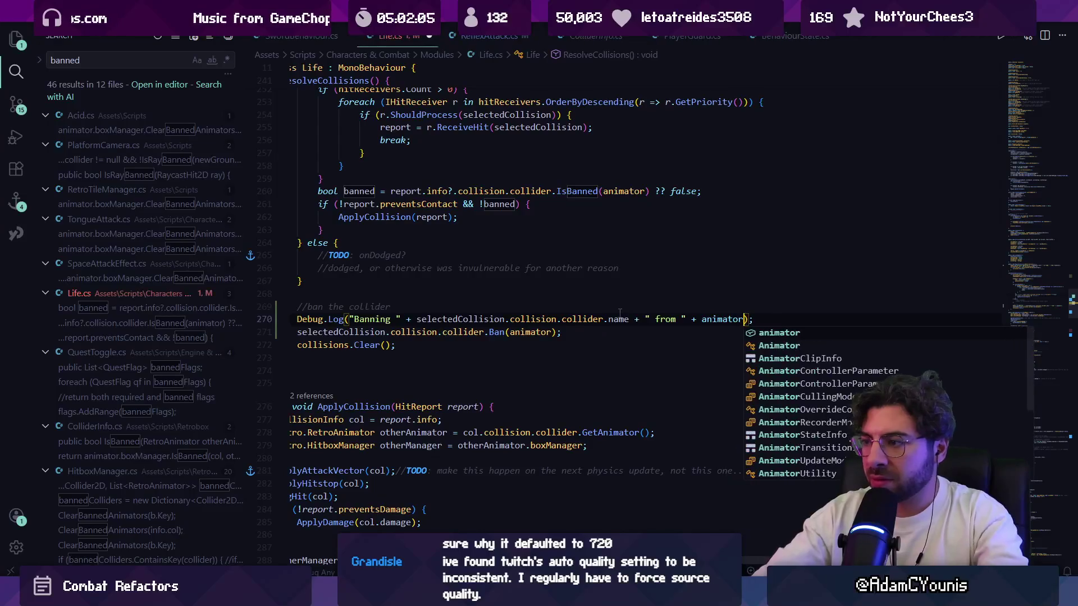
{"action": "key", "text": "BackSpace"}
{"action": "key", "text": "ctrl+s"}
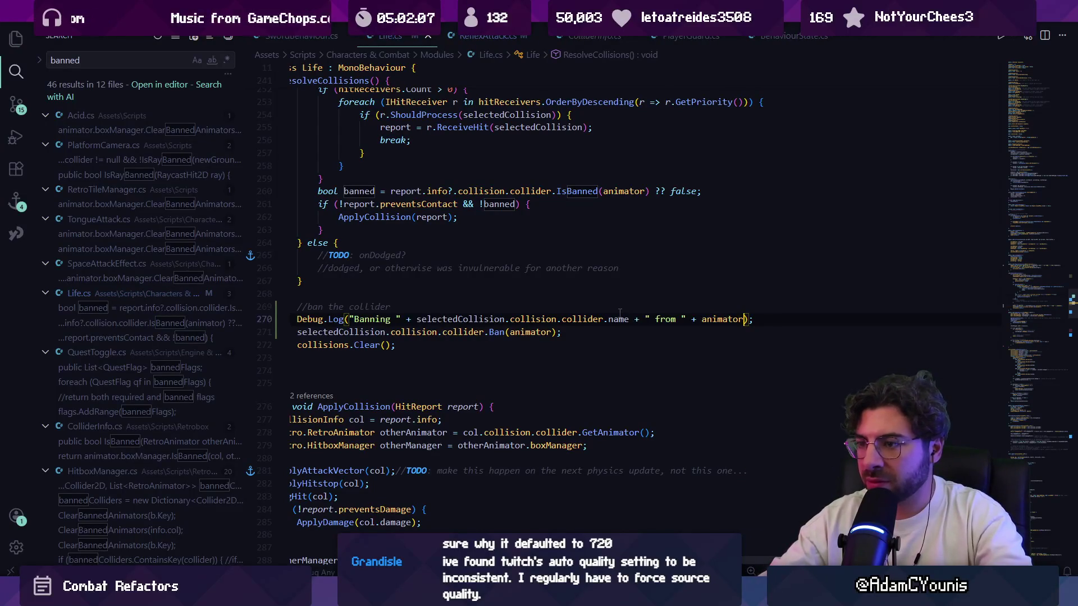
{"action": "key", "text": "Tab"}
{"action": "type", "text": "with"}
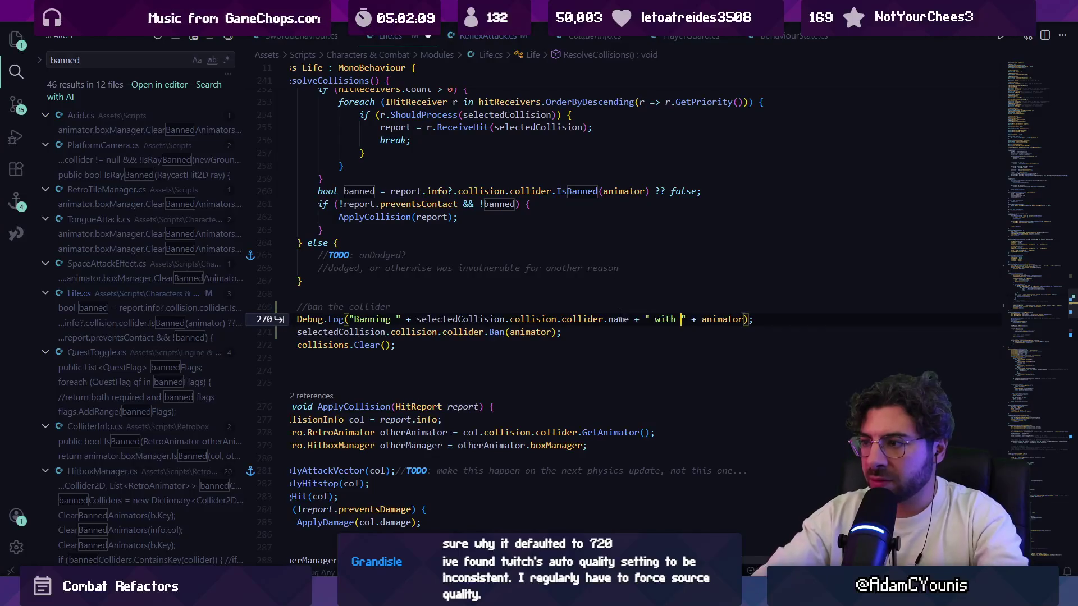
{"action": "key", "text": "ctrl+s"}
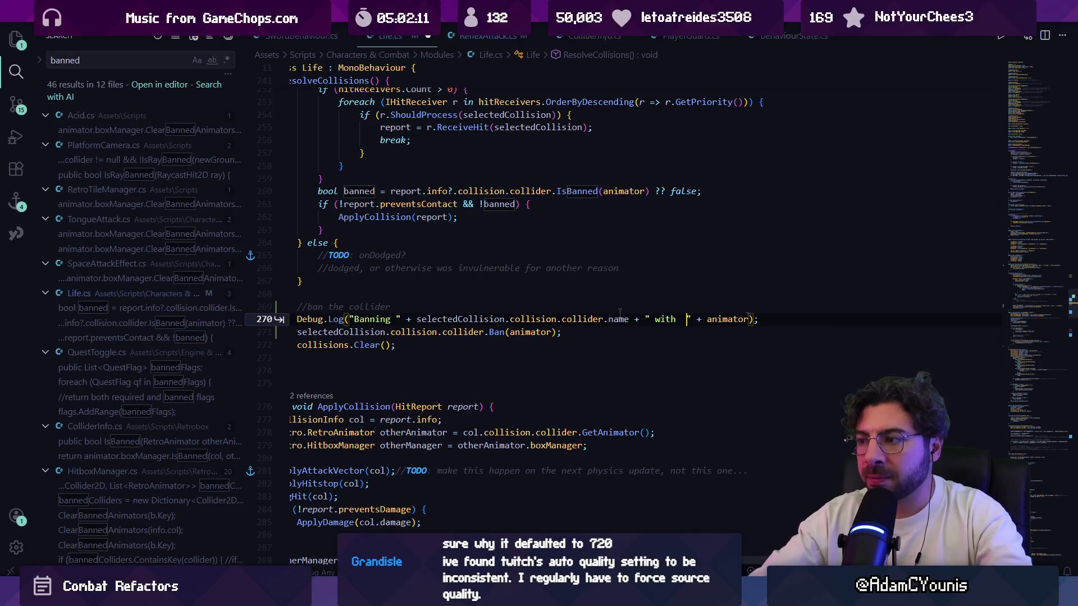
{"action": "key", "text": "Tab"}
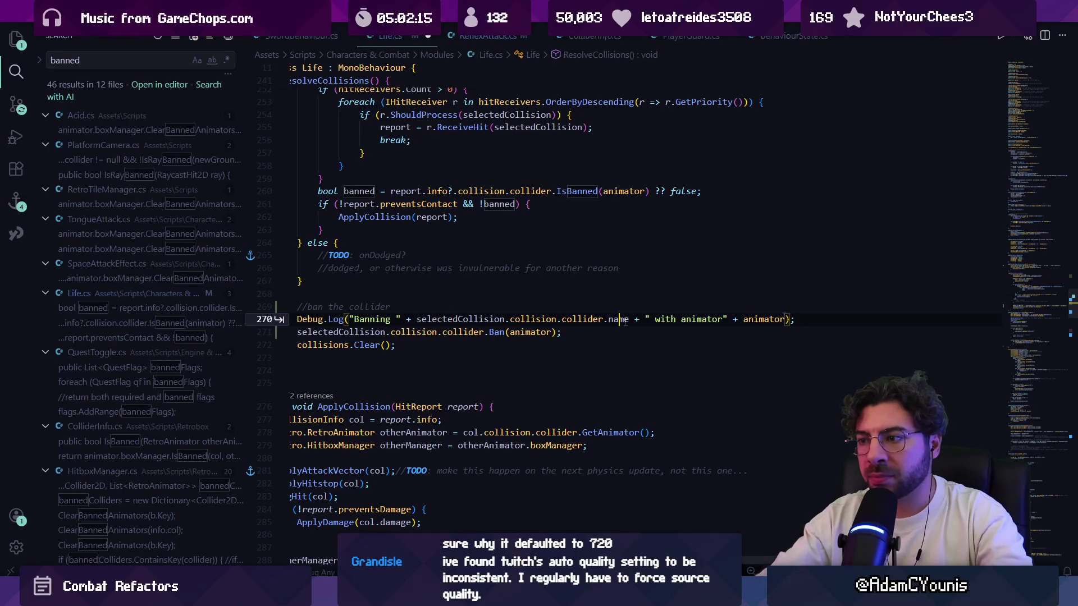
{"action": "double_click", "coordinate": [623, 320]}
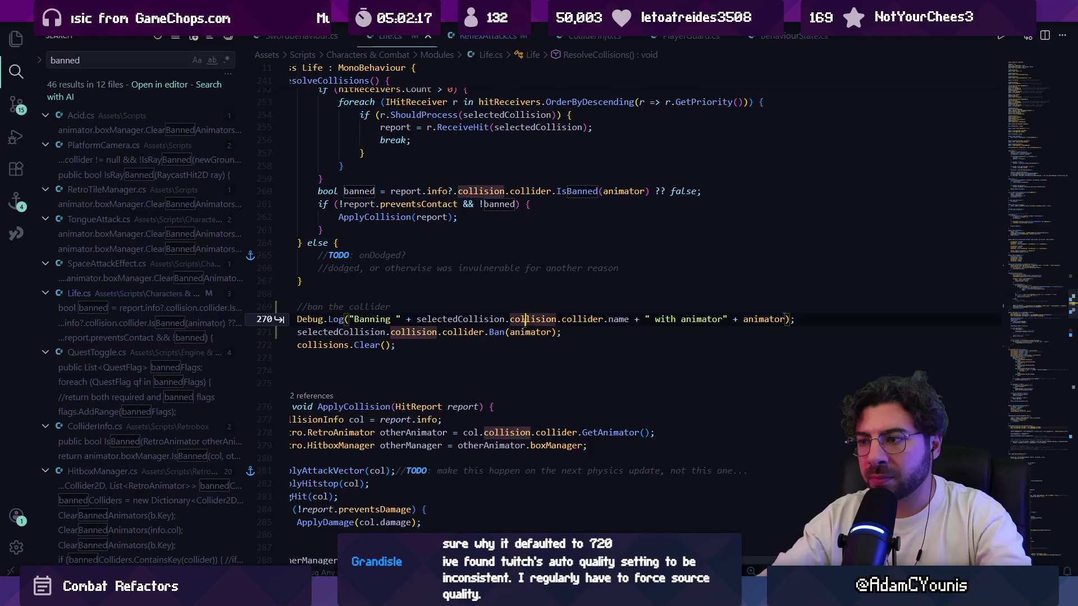
{"action": "key", "text": "Left"}
Step: Back in Unity, resume the game and reload the last checkpoint after dying
{"action": "key", "text": "alt+Tab"}
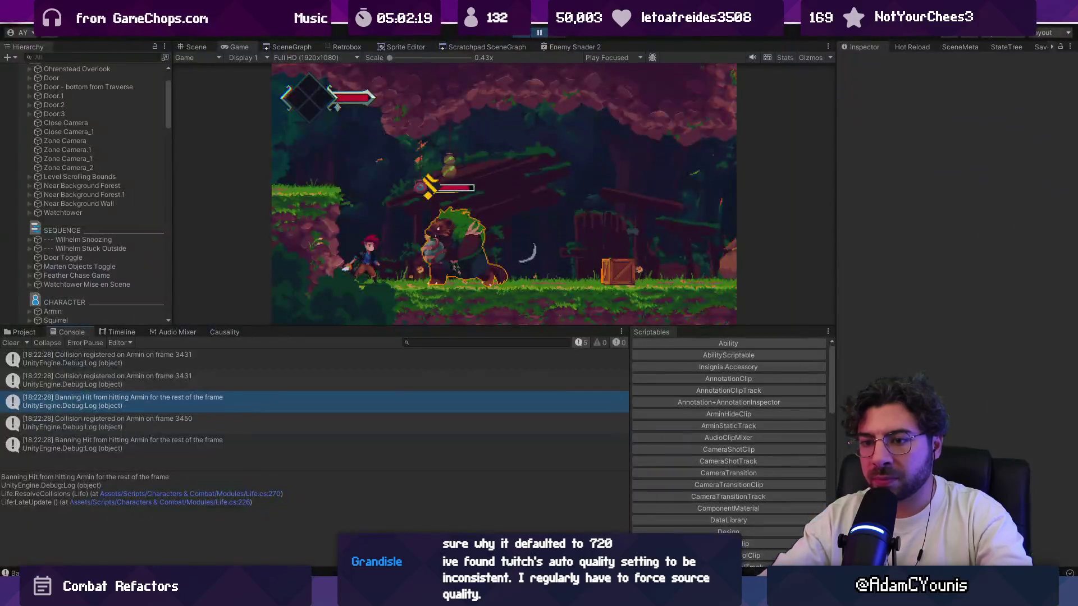
{"action": "mouse_move", "coordinate": [403, 595]}
{"action": "left_click", "coordinate": [403, 516]}
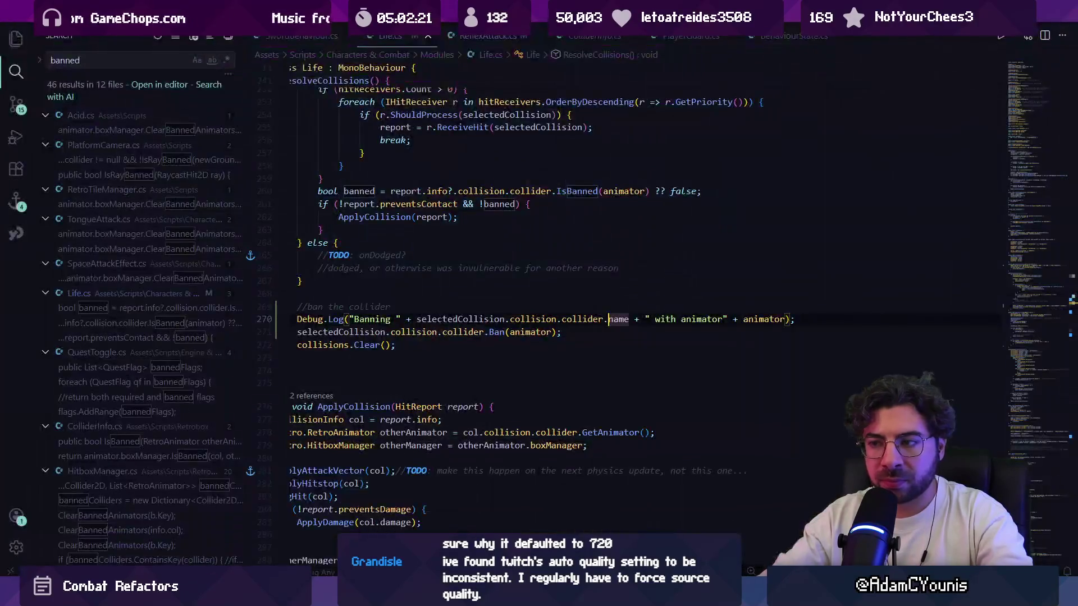
{"action": "key", "text": "alt+Tab"}
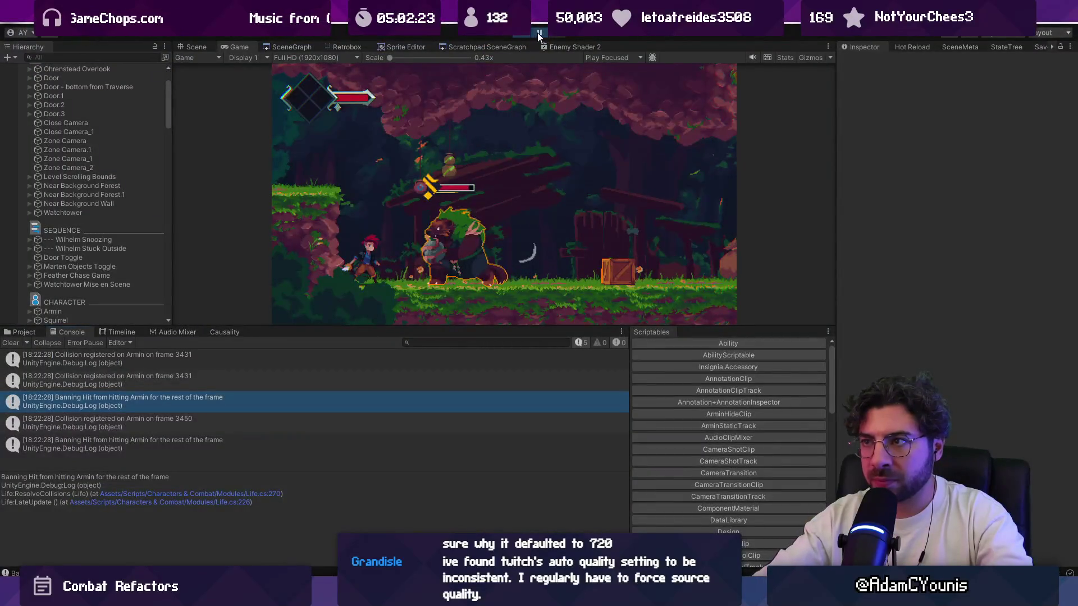
{"action": "left_click", "coordinate": [537, 32]}
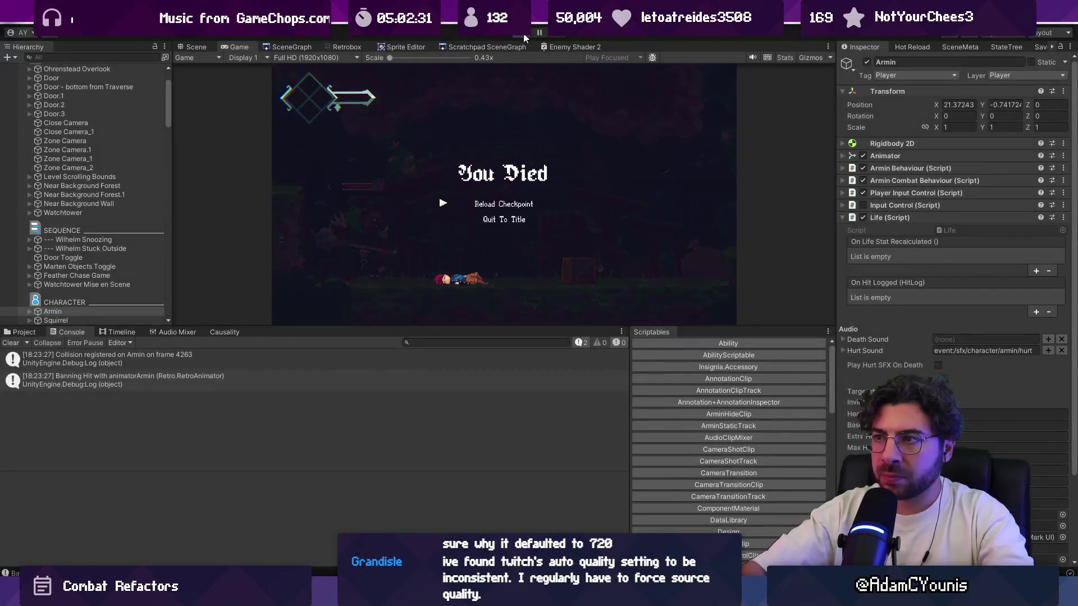
{"action": "key", "text": "Return"}
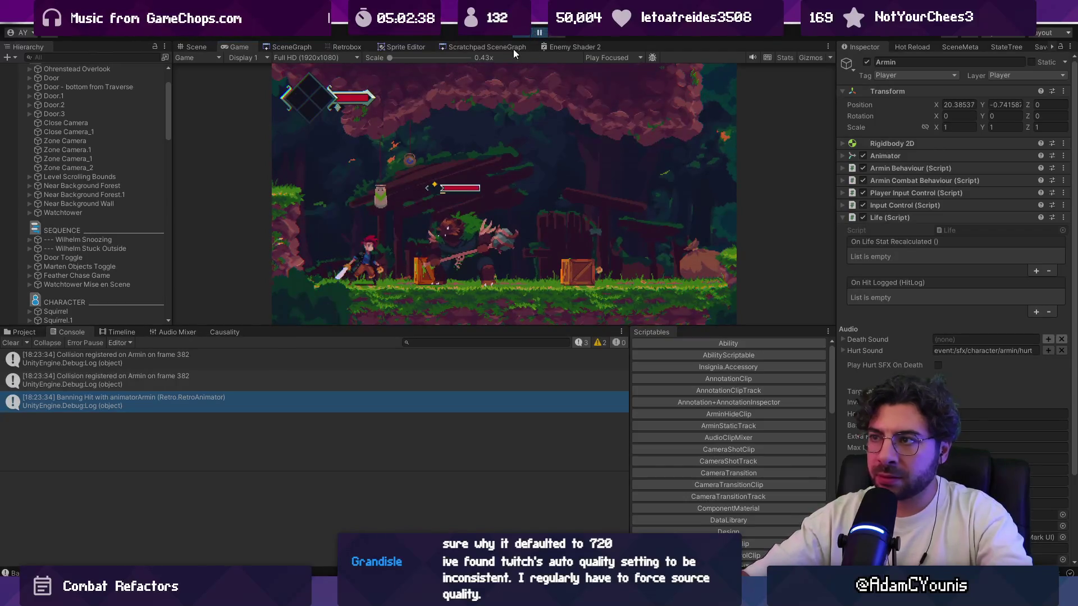
Step: Compare the first and second collision log entries, then open ColliderInfo.cs at line 103 from the trace
{"action": "left_click", "coordinate": [185, 359]}
{"action": "left_click", "coordinate": [185, 377]}
{"action": "left_click", "coordinate": [191, 361]}
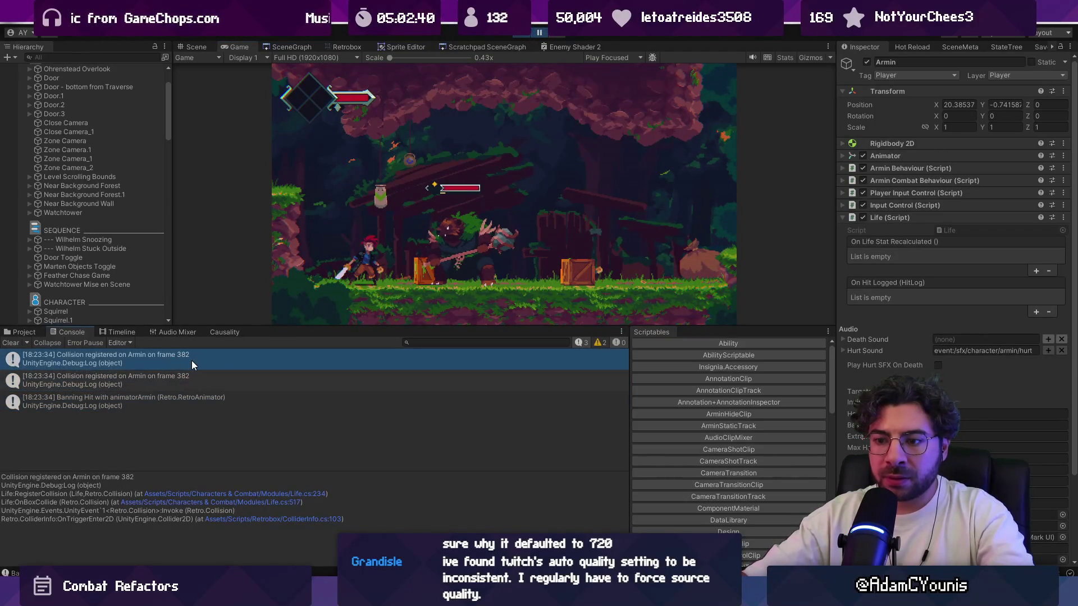
{"action": "left_click", "coordinate": [193, 378]}
{"action": "left_click", "coordinate": [193, 362]}
{"action": "left_click", "coordinate": [193, 373]}
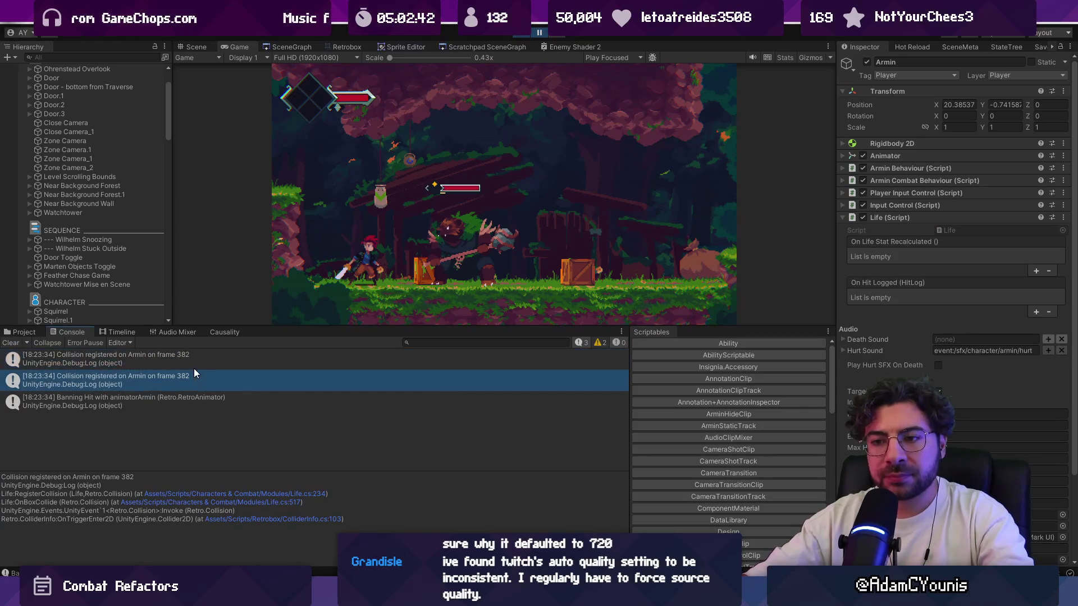
{"action": "left_click", "coordinate": [193, 364]}
{"action": "left_click", "coordinate": [193, 375]}
{"action": "left_click", "coordinate": [193, 354]}
{"action": "left_click", "coordinate": [194, 373]}
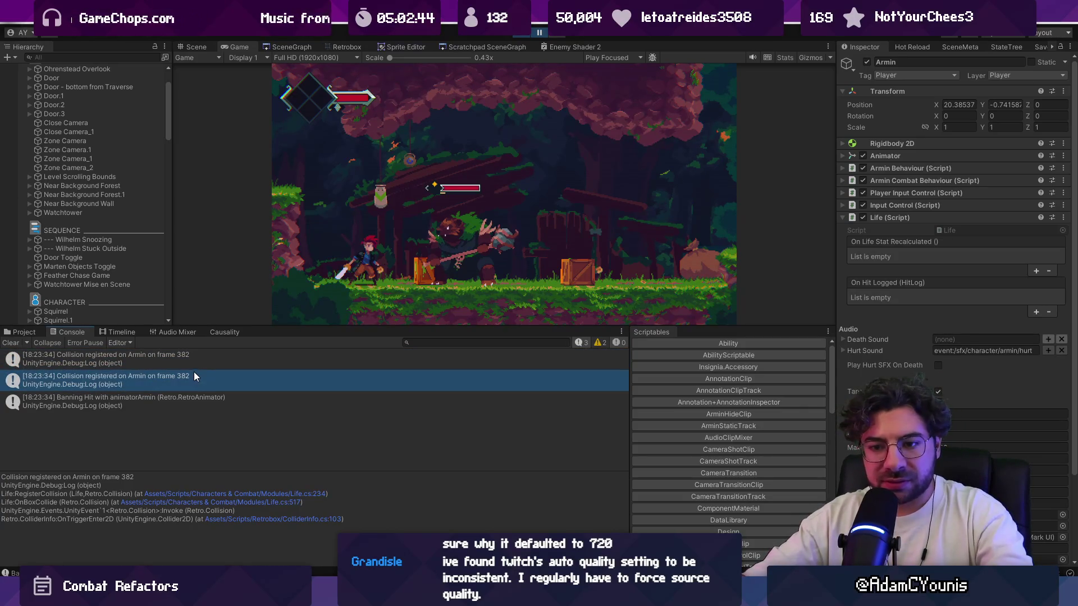
{"action": "left_click", "coordinate": [194, 360]}
{"action": "left_click", "coordinate": [194, 375]}
{"action": "left_click", "coordinate": [194, 359]}
{"action": "left_click", "coordinate": [194, 375]}
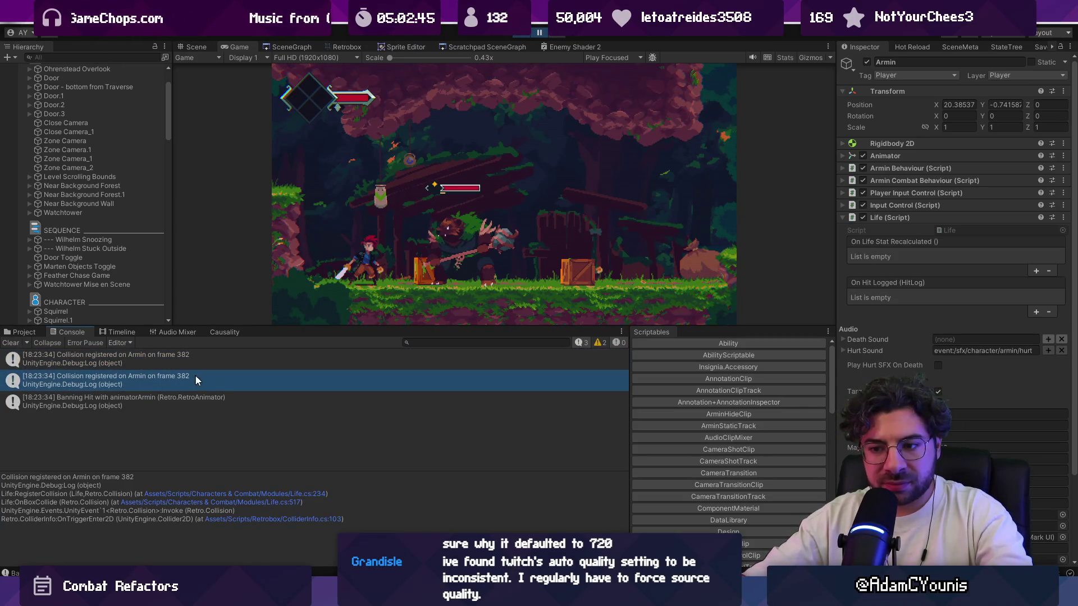
{"action": "left_click", "coordinate": [230, 520]}
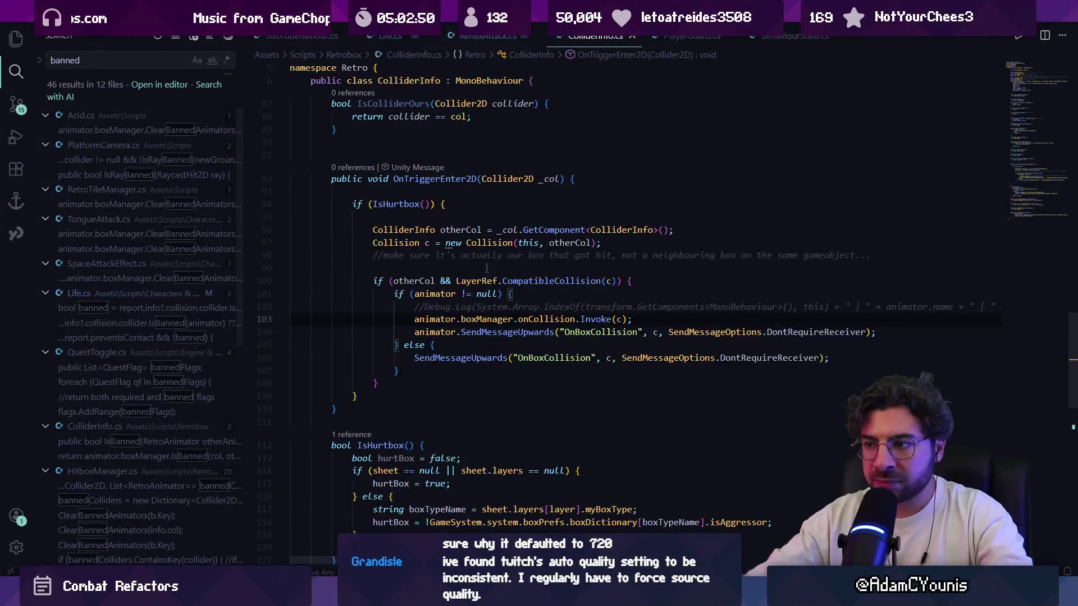
Step: Select the SendMessageUpwards call on line 104 of ColliderInfo.cs and start a file search
{"action": "key", "text": "ctrl+a"}
{"action": "triple_click", "coordinate": [575, 333]}
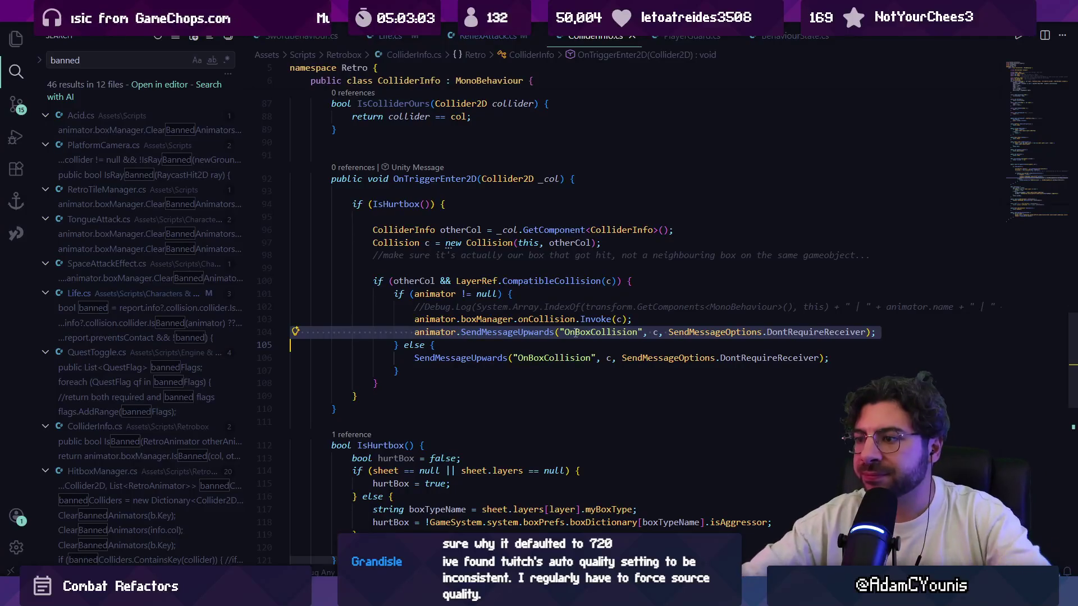
{"action": "key", "text": "Down"}
{"action": "key", "text": "ctrl+f"}
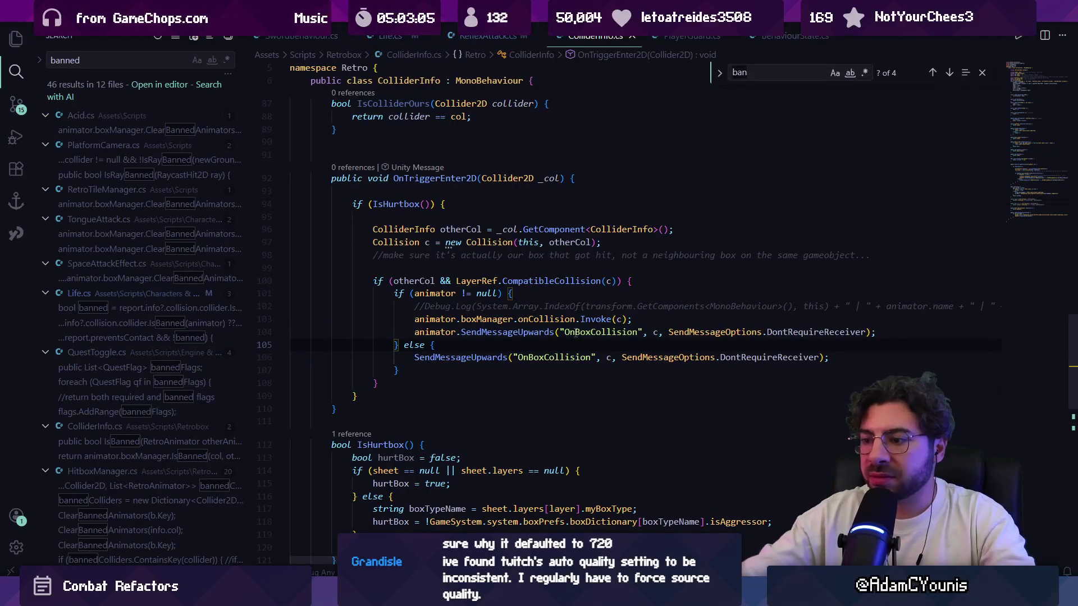
Step: Open Life.cs at the collision log's line 234 from Unity's console and select that Debug.Log line
{"action": "key", "text": "alt+Tab"}
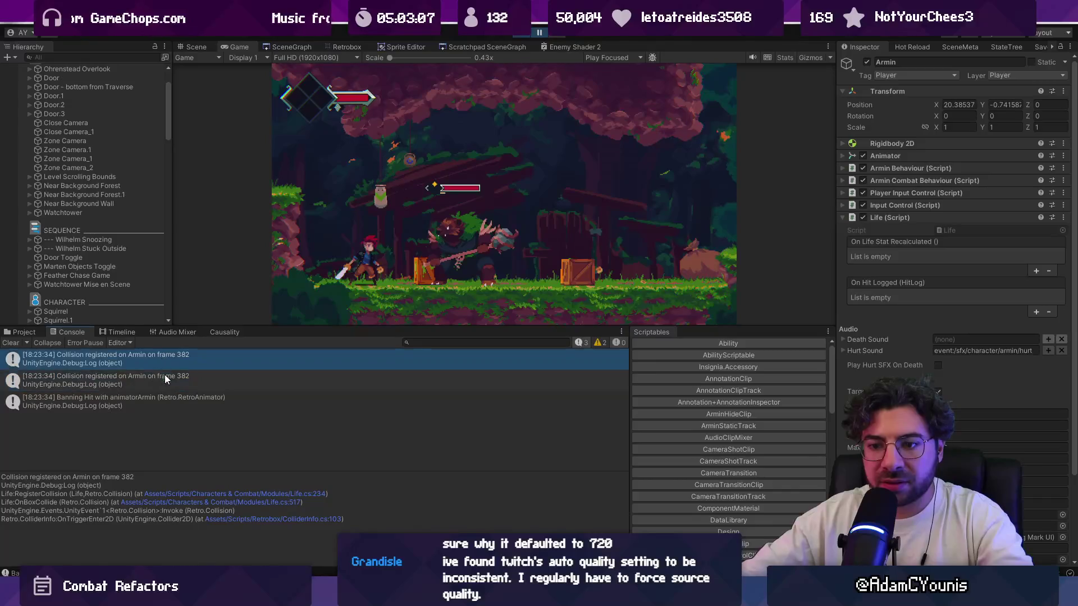
{"action": "left_click", "coordinate": [197, 495]}
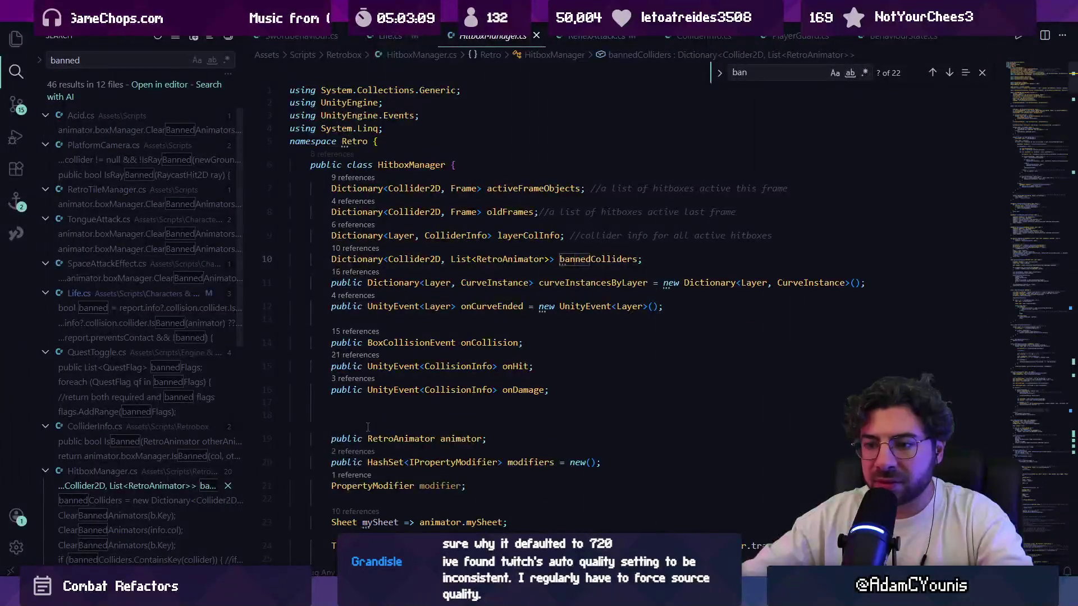
{"action": "triple_click", "coordinate": [428, 319]}
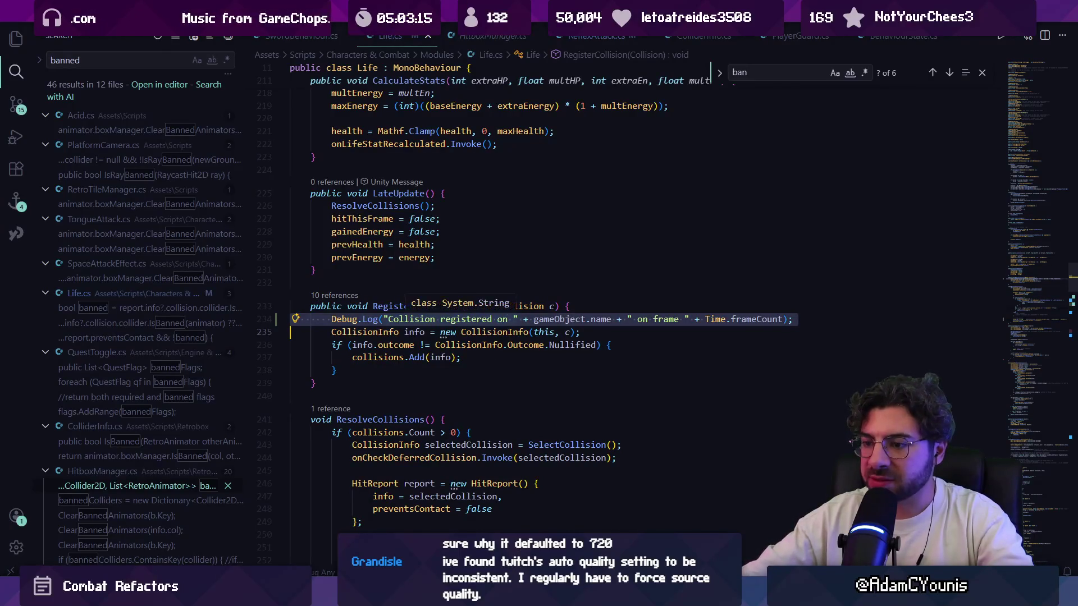
Step: Step between the first and second collision entries in Unity's console, then return to Life.cs
{"action": "left_click", "coordinate": [403, 596]}
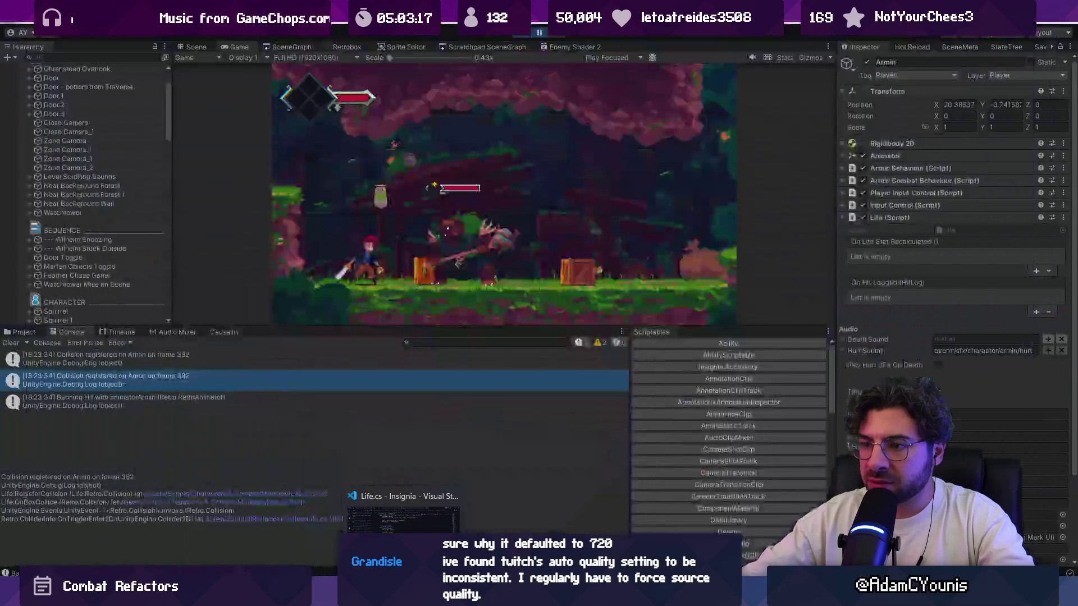
{"action": "left_click", "coordinate": [282, 365]}
{"action": "key", "text": "Down"}
{"action": "key", "text": "Up"}
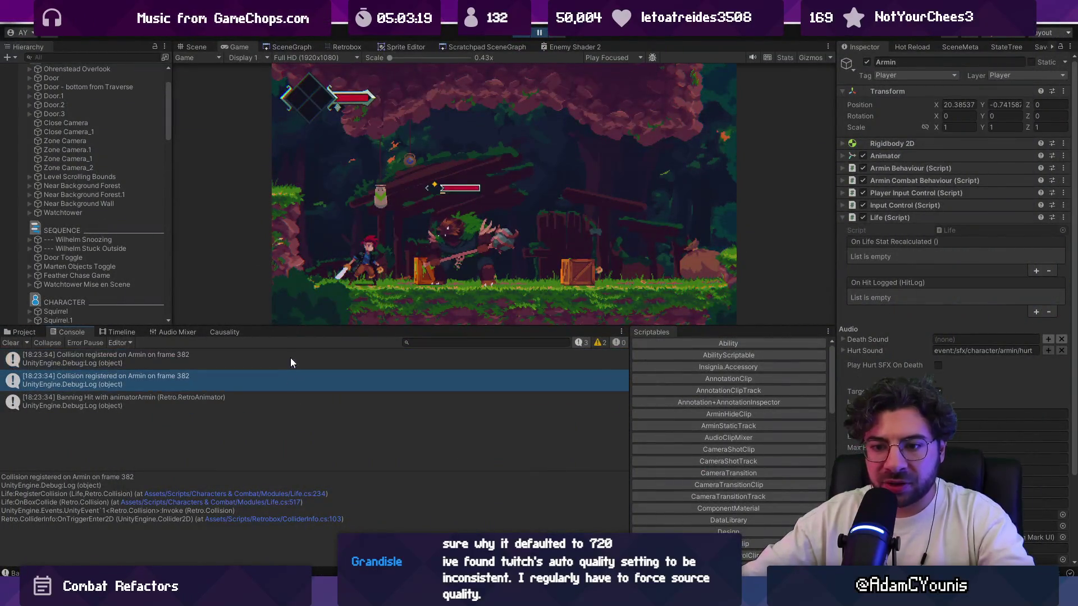
{"action": "key", "text": "Down"}
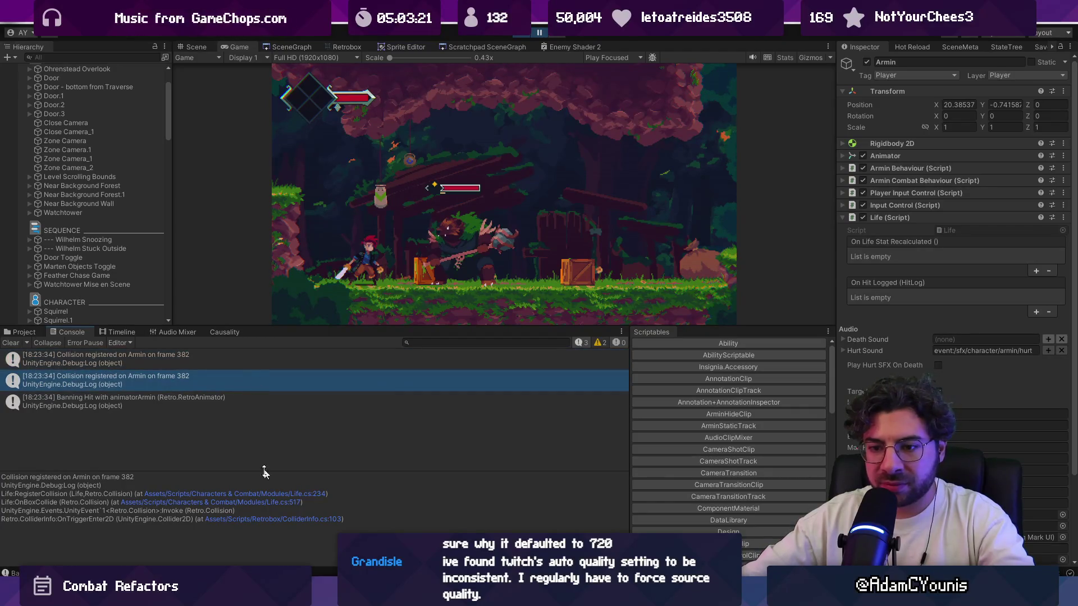
{"action": "left_click", "coordinate": [264, 493]}
Step: Peek all references to RegisterCollision in Life.cs
{"action": "left_click", "coordinate": [410, 306]}
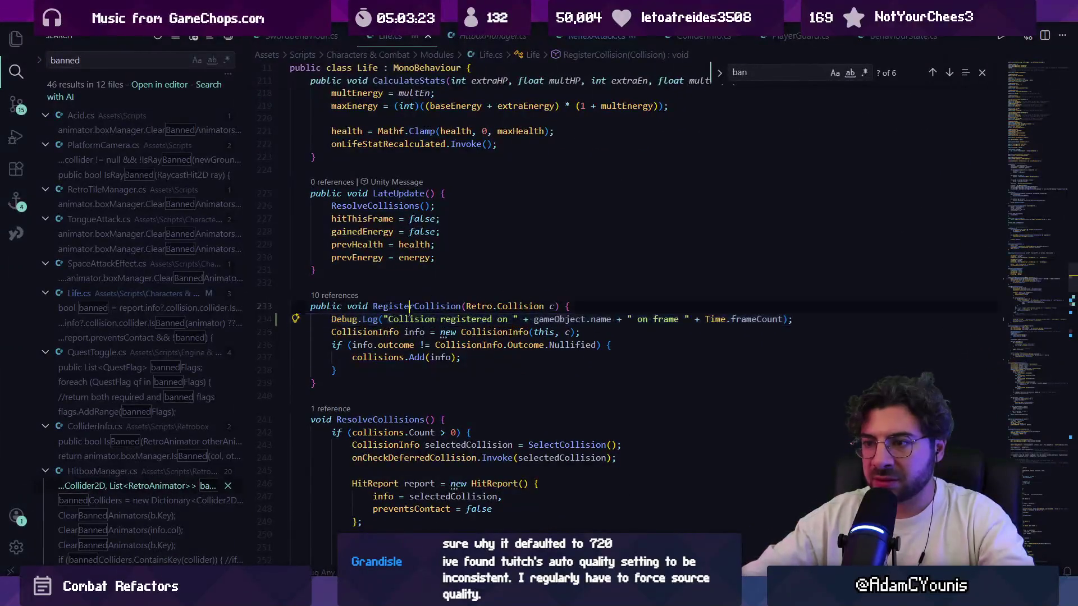
{"action": "left_click", "coordinate": [404, 332]}
{"action": "left_click", "coordinate": [384, 306]}
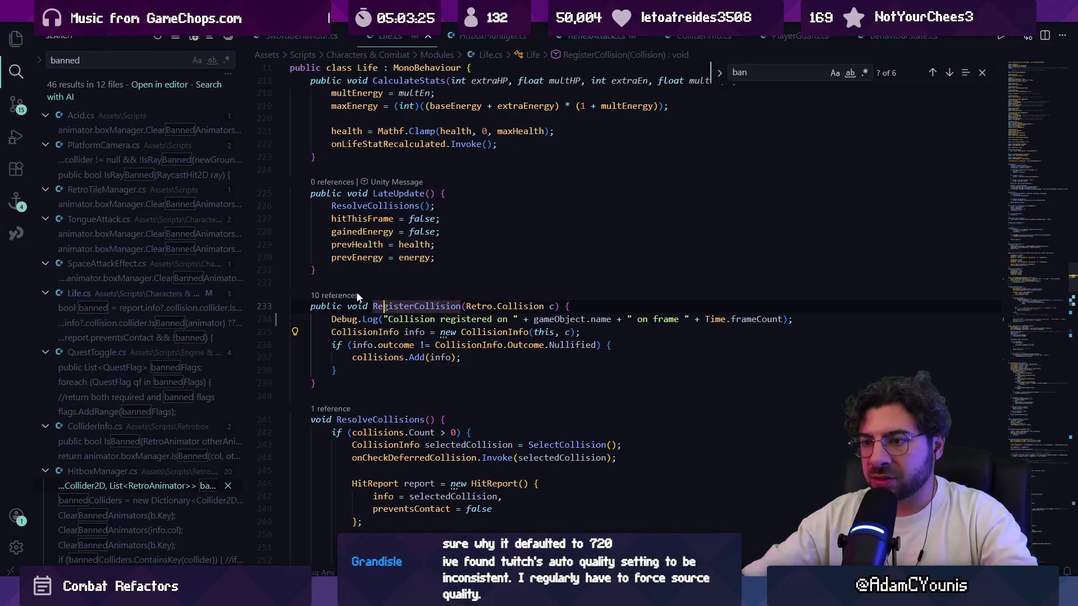
{"action": "left_click", "coordinate": [346, 298]}
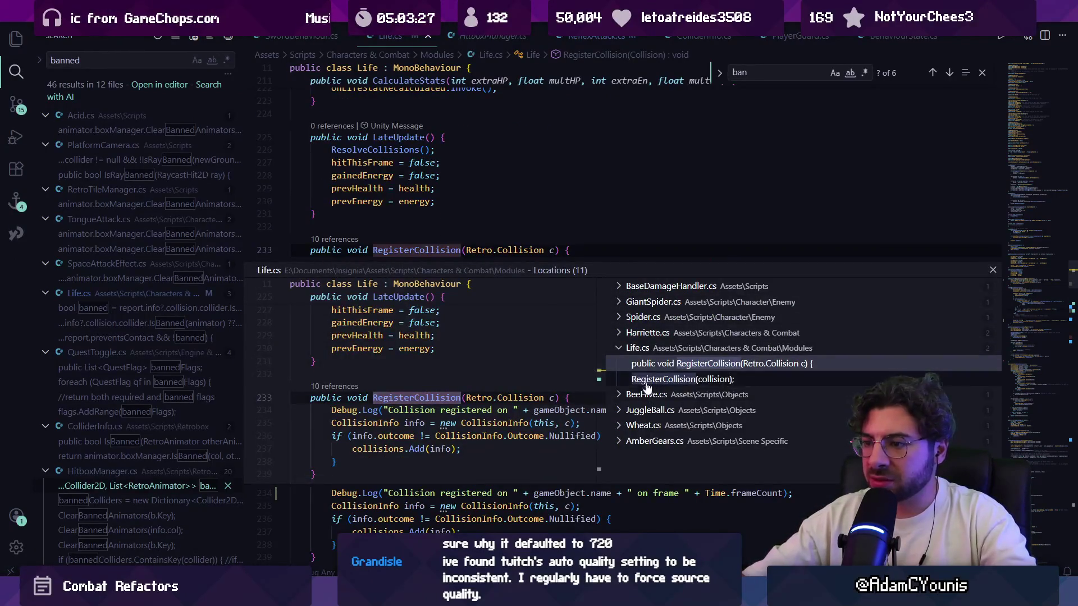
{"action": "key", "text": "Escape"}
{"action": "key", "text": "Escape"}
Step: Search Life.cs for 'resolvec' to locate ResolveCollisions
{"action": "key", "text": "ctrl+f"}
{"action": "type", "text": "resolveso"}
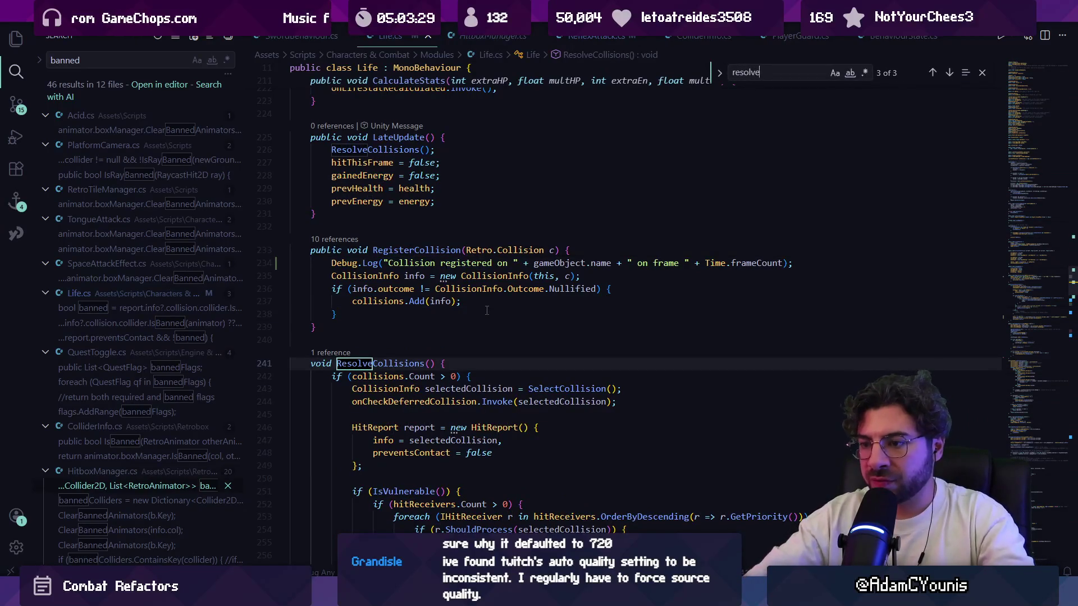
{"action": "key", "text": "BackSpace"}
{"action": "key", "text": "BackSpace"}
{"action": "type", "text": "cvo"}
{"action": "key", "text": "BackSpace"}
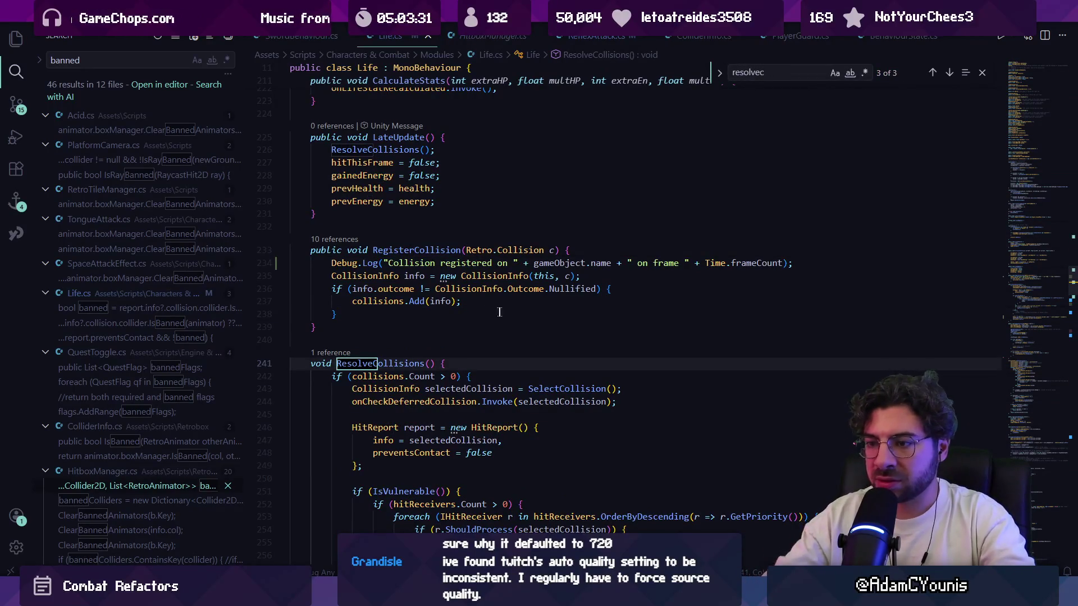
Step: Scroll through ResolveCollisions, highlighting the uses of animator and collision
{"action": "scroll", "coordinate": [486, 310], "scroll_direction": "down", "scroll_amount": 3}
{"action": "left_click", "coordinate": [405, 245]}
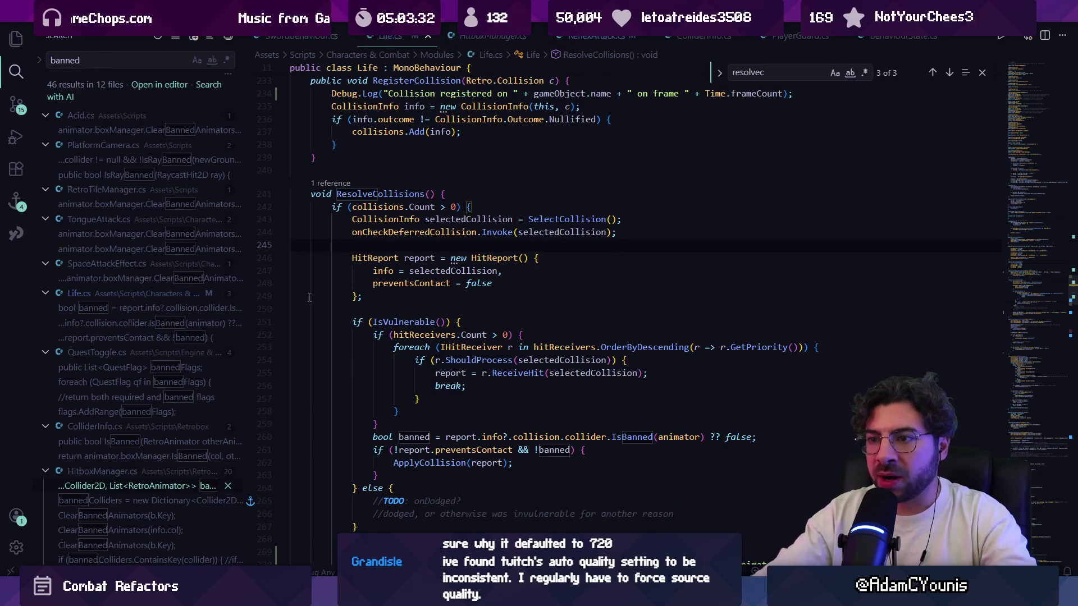
{"action": "scroll", "coordinate": [323, 269], "scroll_direction": "down", "scroll_amount": 2}
{"action": "scroll", "coordinate": [331, 245], "scroll_direction": "up", "scroll_amount": 2}
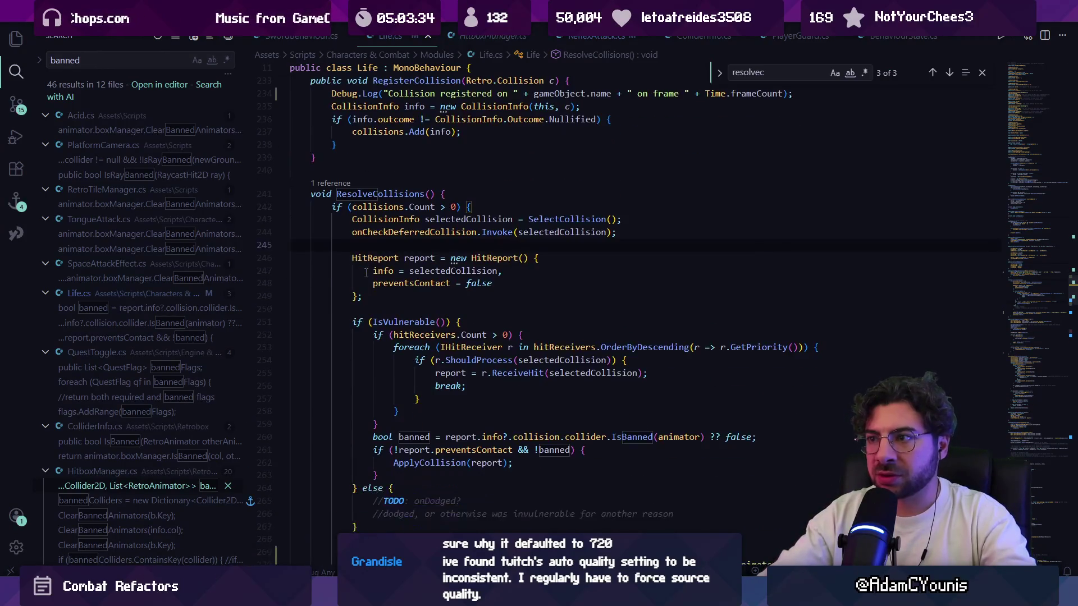
{"action": "scroll", "coordinate": [366, 272], "scroll_direction": "down", "scroll_amount": 2}
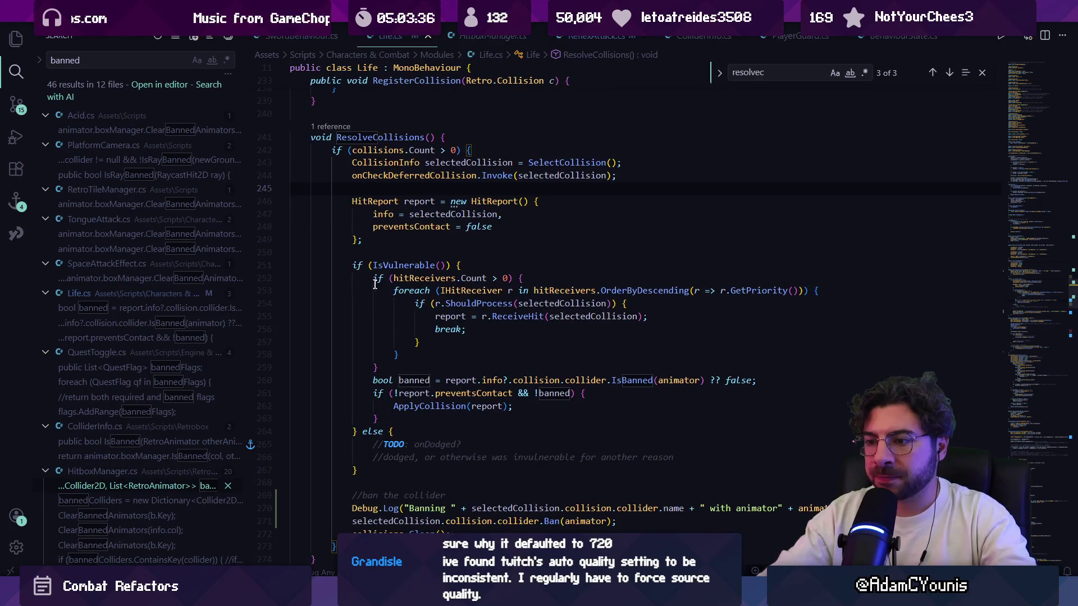
{"action": "scroll", "coordinate": [421, 424], "scroll_direction": "down", "scroll_amount": 1}
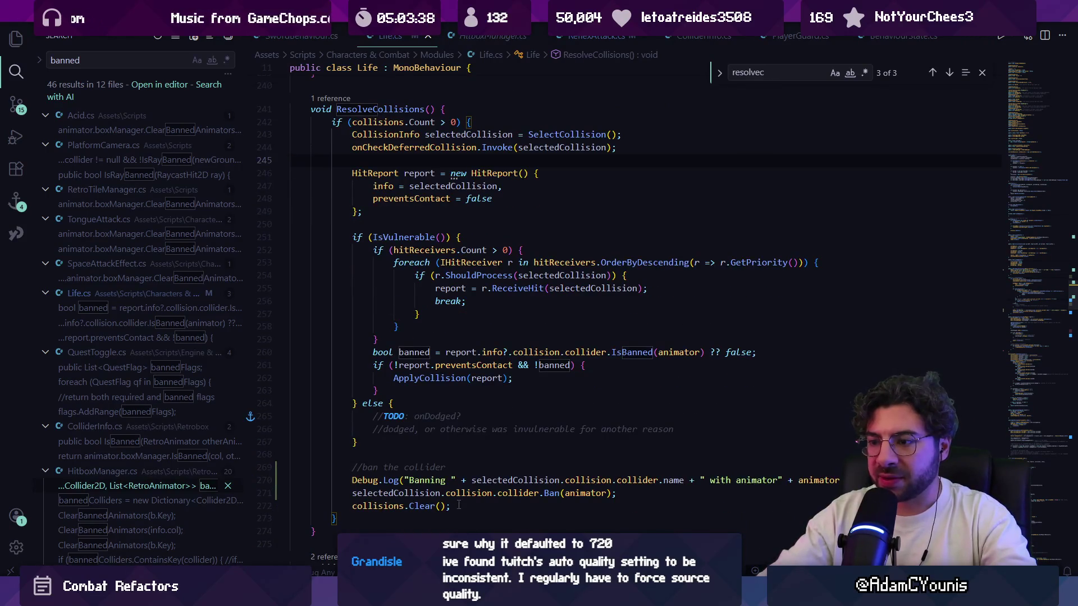
{"action": "left_click", "coordinate": [580, 493]}
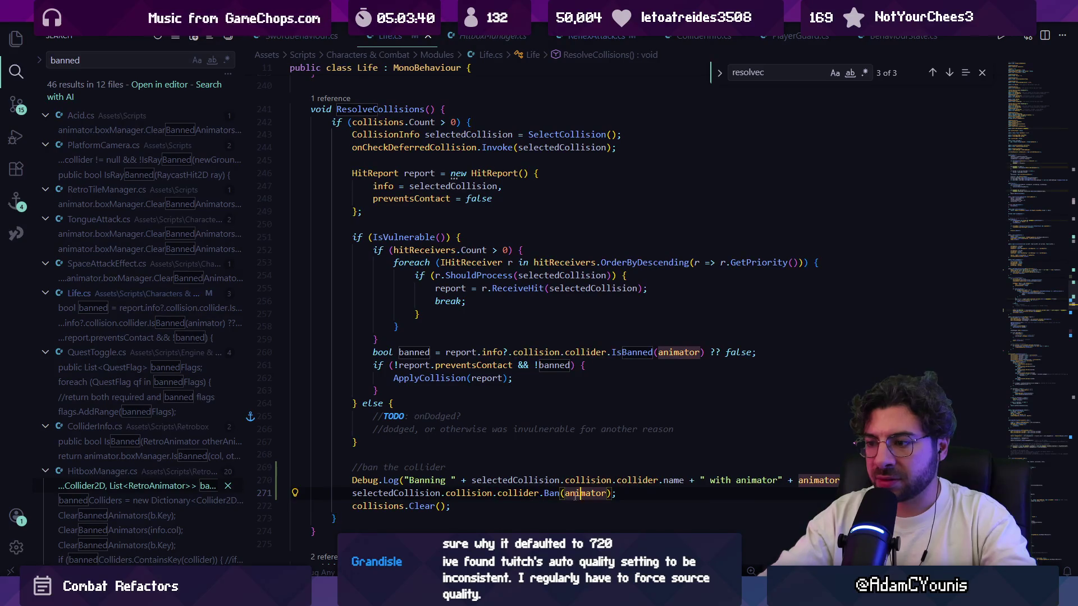
{"action": "left_click", "coordinate": [516, 480]}
{"action": "left_click", "coordinate": [602, 480]}
Step: Clear all entries from Unity's console and return to the code editor
{"action": "key", "text": "alt+Tab"}
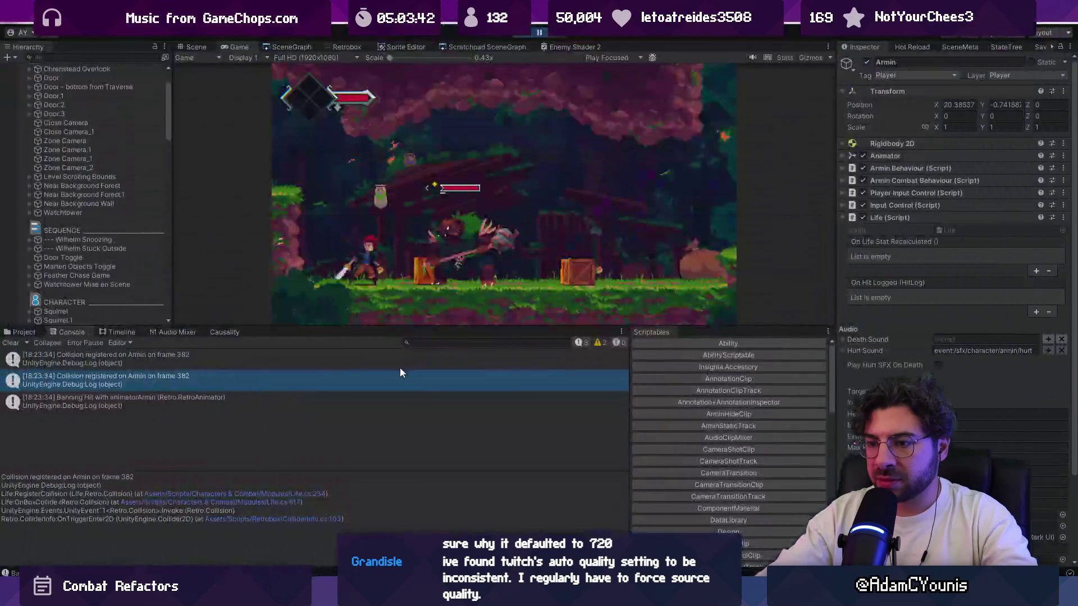
{"action": "left_click", "coordinate": [10, 343]}
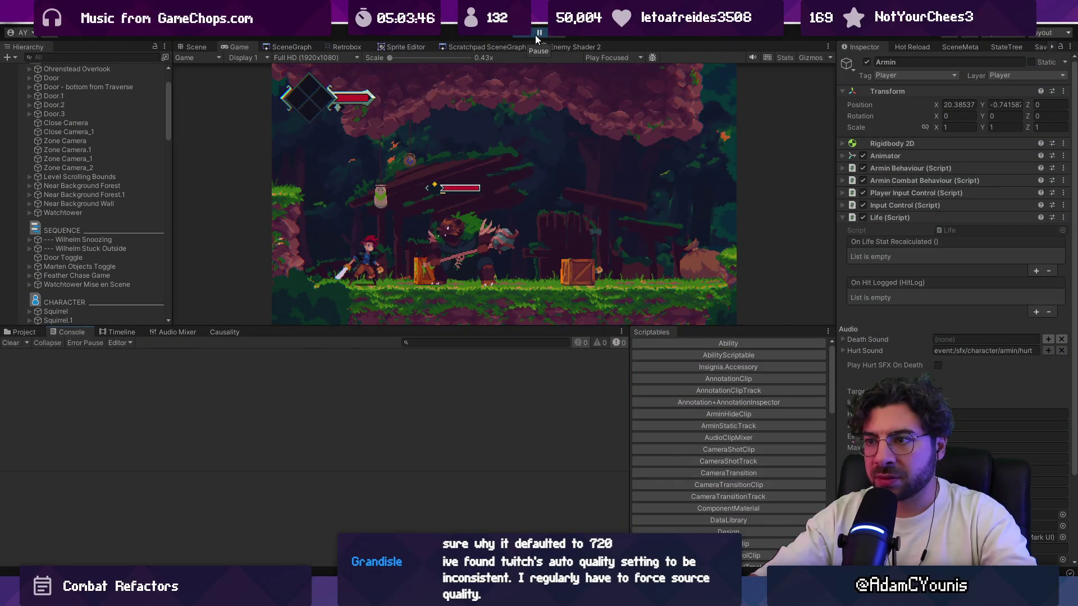
{"action": "key", "text": "alt+Tab"}
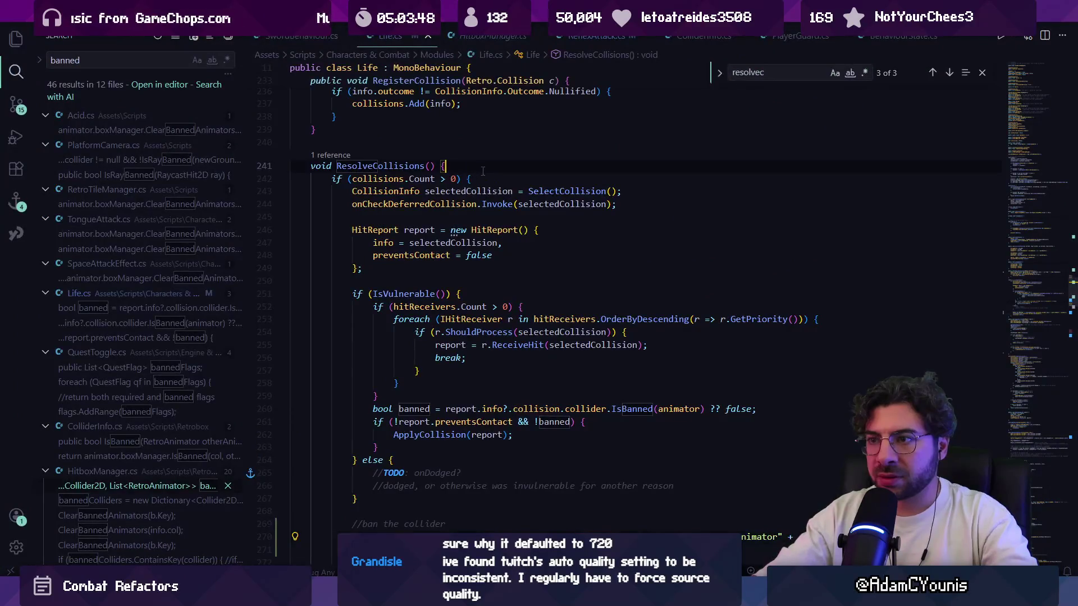
Step: Insert a Debug.Log of the applied collision and outcome above ApplyCollision(report), and save Life.cs
{"action": "left_click", "coordinate": [494, 179]}
{"action": "key", "text": "Down"}
{"action": "key", "text": "Down"}
{"action": "key", "text": "Down"}
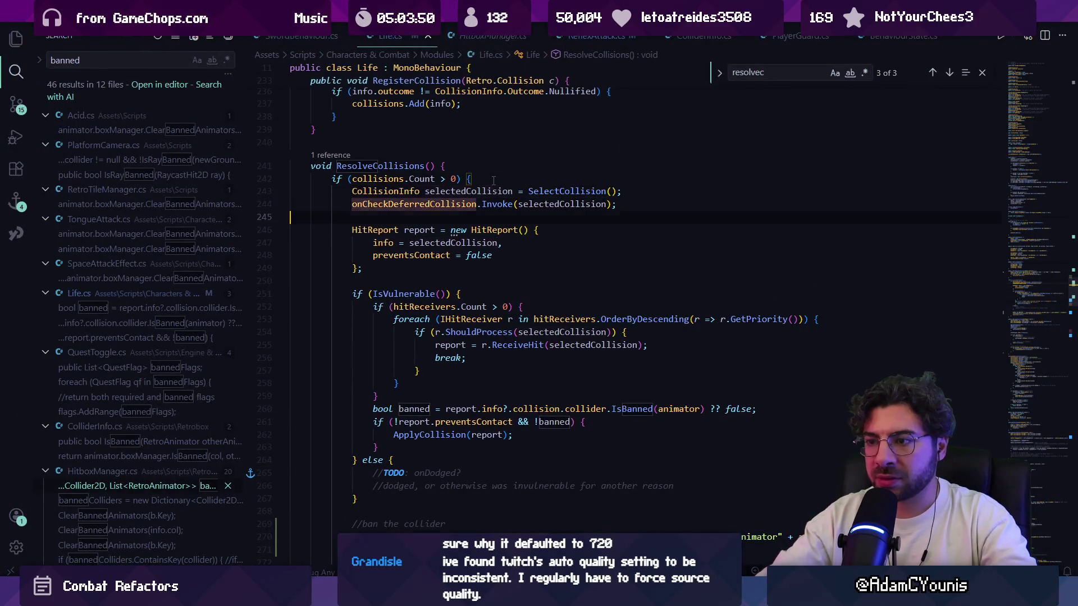
{"action": "left_click", "coordinate": [591, 426]}
{"action": "key", "text": "Return"}
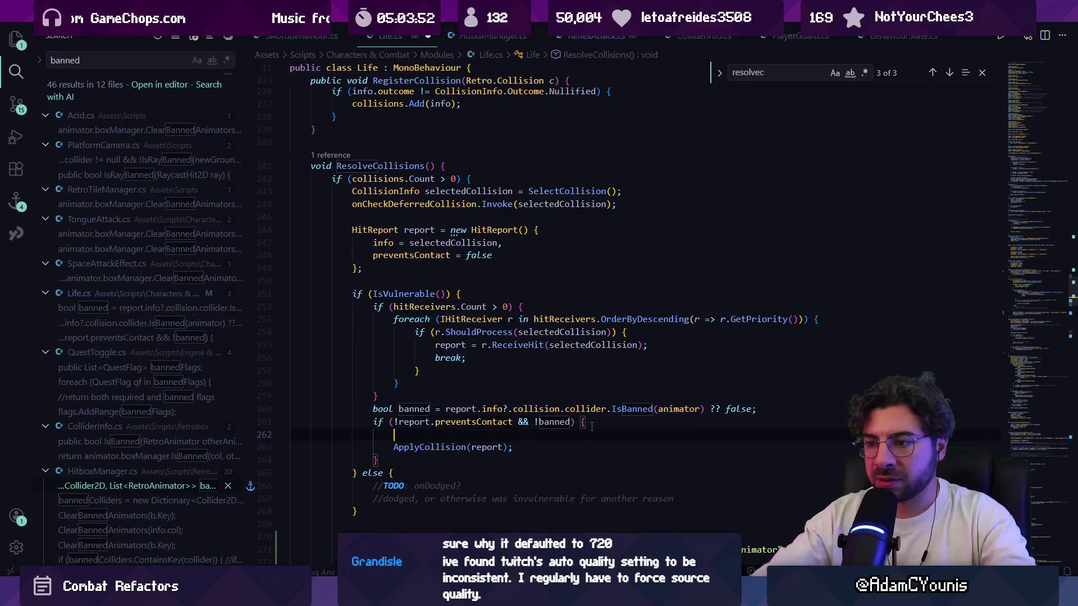
{"action": "type", "text": "Debug.Log(\"Applying collision to \" + gameObject.name + \" with outcome \" + selectedCollis"}
{"action": "key", "text": "Tab"}
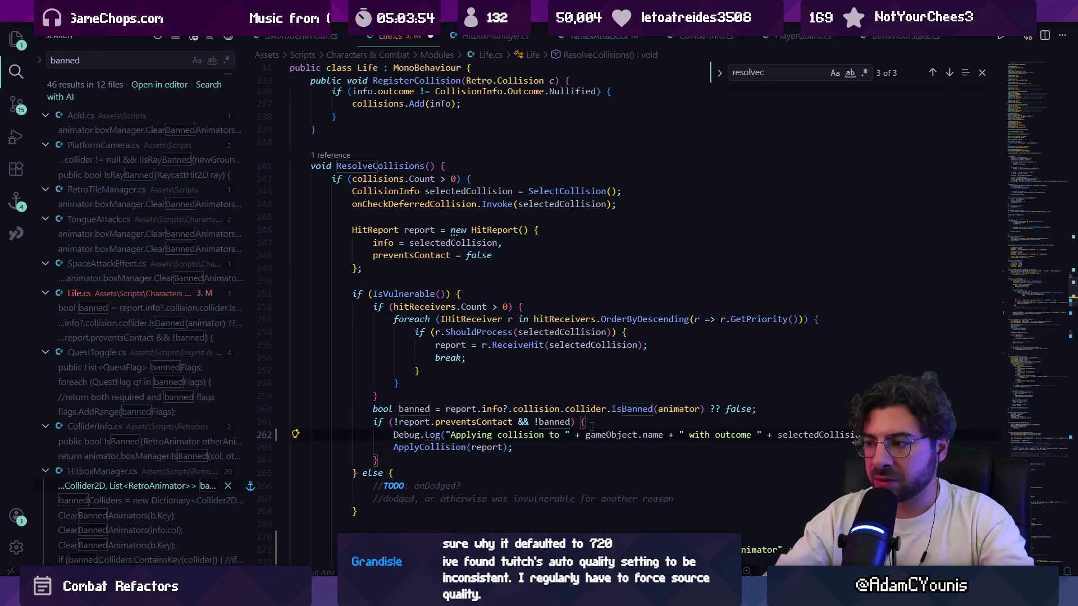
{"action": "key", "text": "ctrl+s"}
{"action": "key", "text": "alt+Tab"}
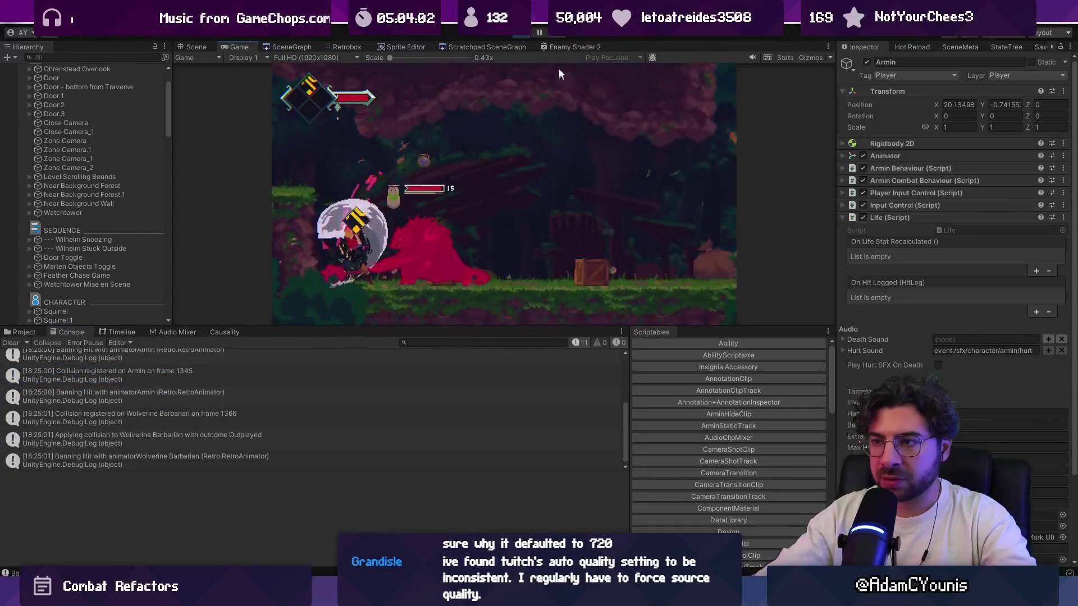
Step: Pause the game, enlarge the console log list, and select the frame 1317 collision entry
{"action": "left_click", "coordinate": [540, 32]}
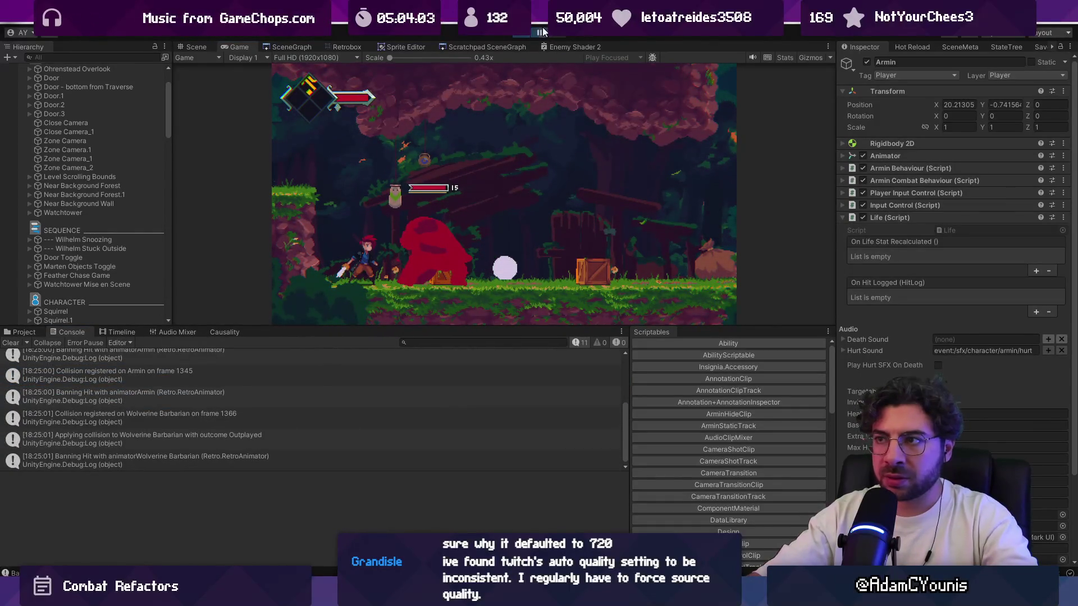
{"action": "scroll", "coordinate": [422, 383], "scroll_direction": "up", "scroll_amount": 3}
{"action": "left_click", "coordinate": [415, 383]}
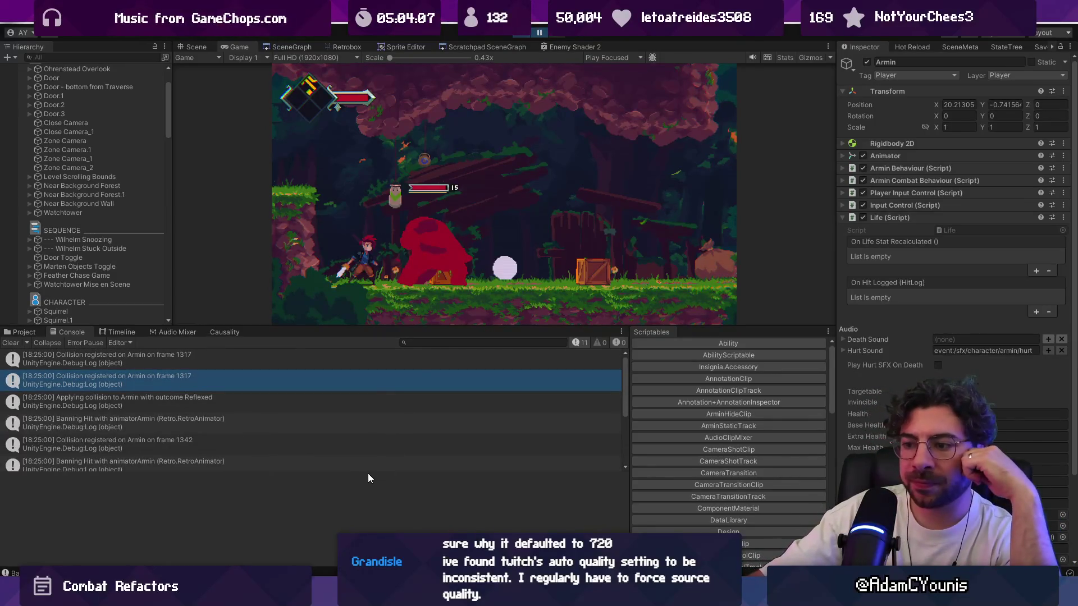
{"action": "left_click_drag", "start_coordinate": [368, 473], "coordinate": [366, 504]}
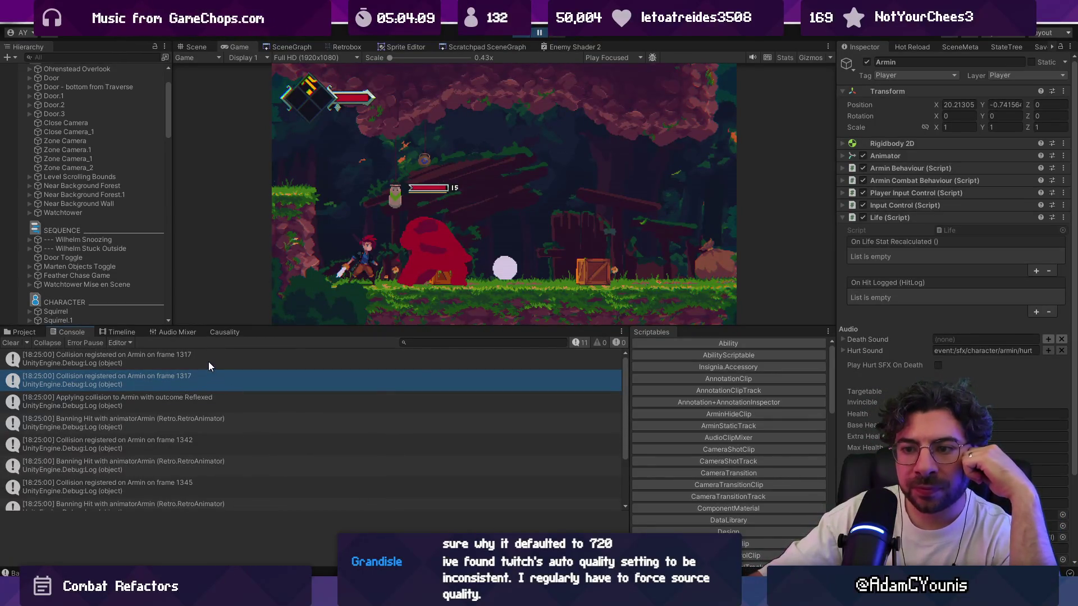
{"action": "left_click", "coordinate": [224, 402]}
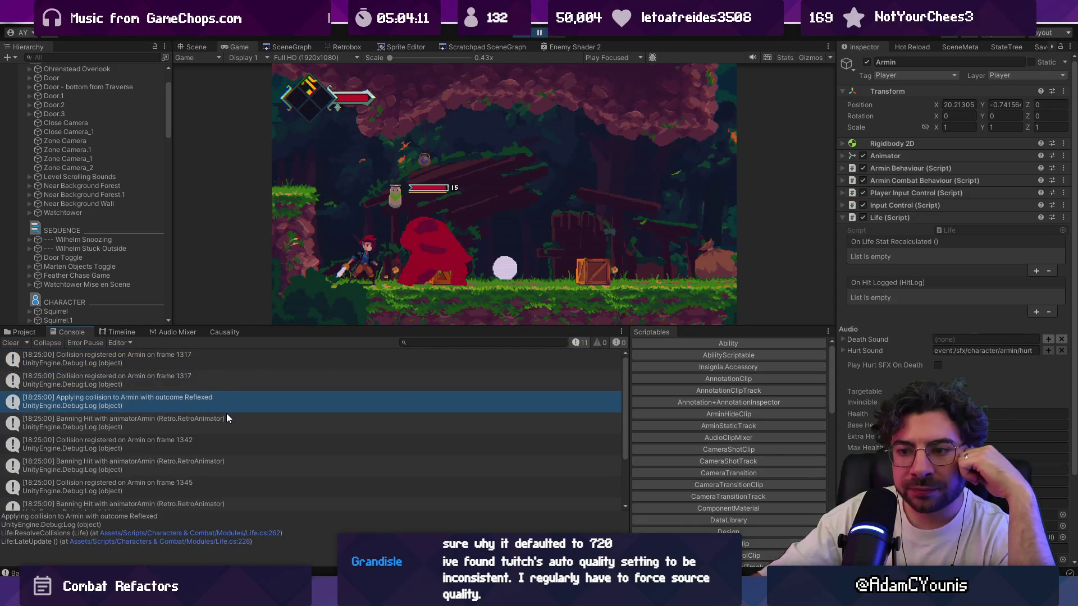
Step: Step through the Banning Hit and collision entries, then open a Banning Hit entry's code in Life.cs
{"action": "left_click", "coordinate": [228, 422]}
{"action": "left_click", "coordinate": [221, 441]}
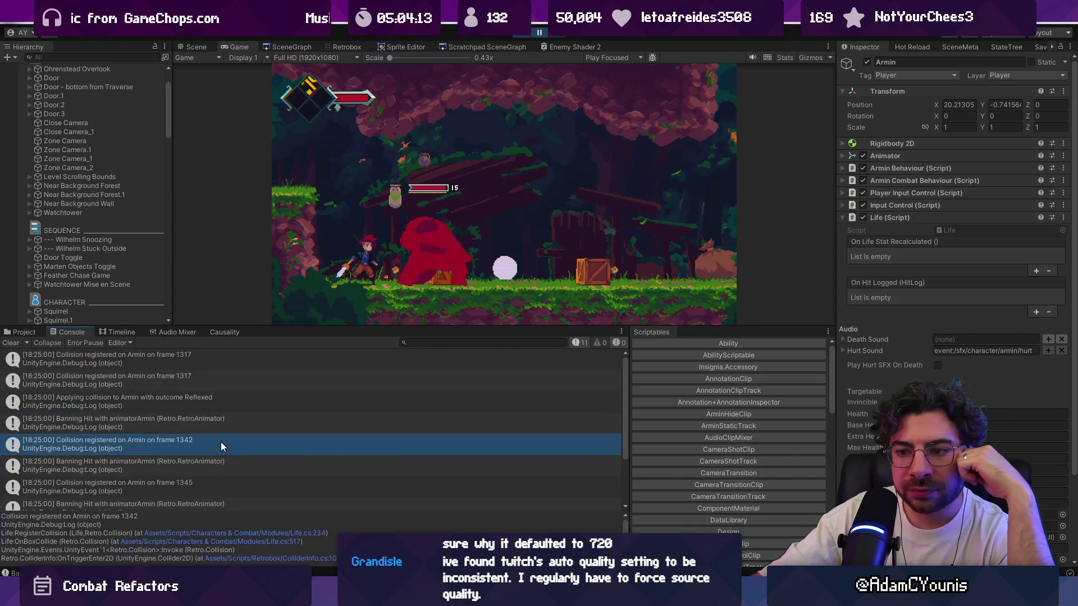
{"action": "scroll", "coordinate": [221, 443], "scroll_direction": "down", "scroll_amount": 1}
{"action": "left_click", "coordinate": [217, 437]}
{"action": "left_click", "coordinate": [219, 448]}
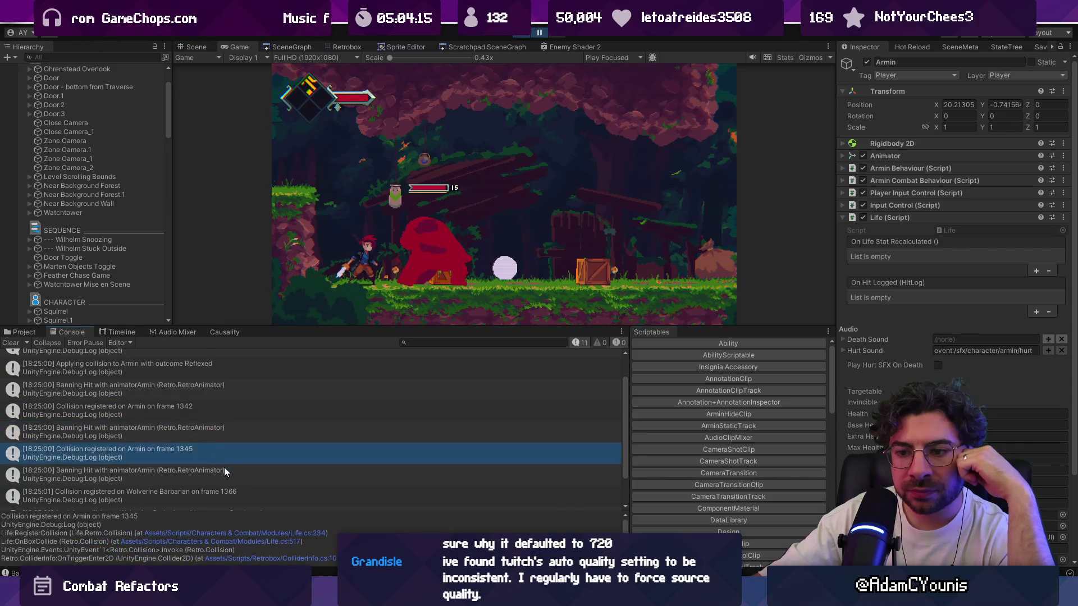
{"action": "left_click", "coordinate": [224, 467]}
{"action": "scroll", "coordinate": [221, 470], "scroll_direction": "down", "scroll_amount": 1}
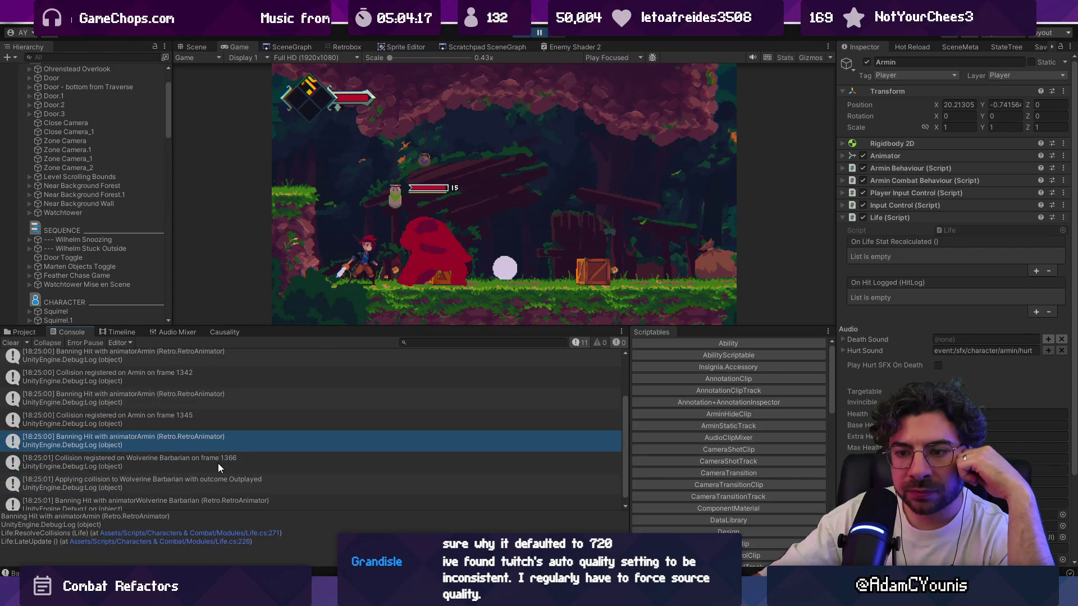
{"action": "left_click", "coordinate": [203, 401]}
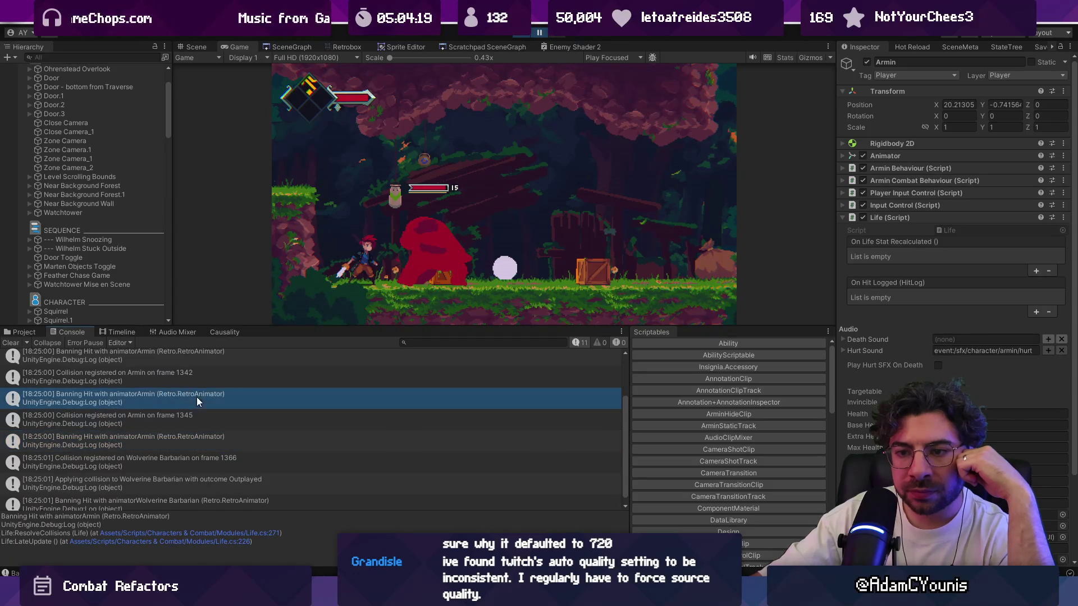
{"action": "left_click", "coordinate": [197, 362]}
{"action": "left_click", "coordinate": [197, 400]}
{"action": "left_click", "coordinate": [197, 446]}
{"action": "scroll", "coordinate": [199, 447], "scroll_direction": "down", "scroll_amount": 1}
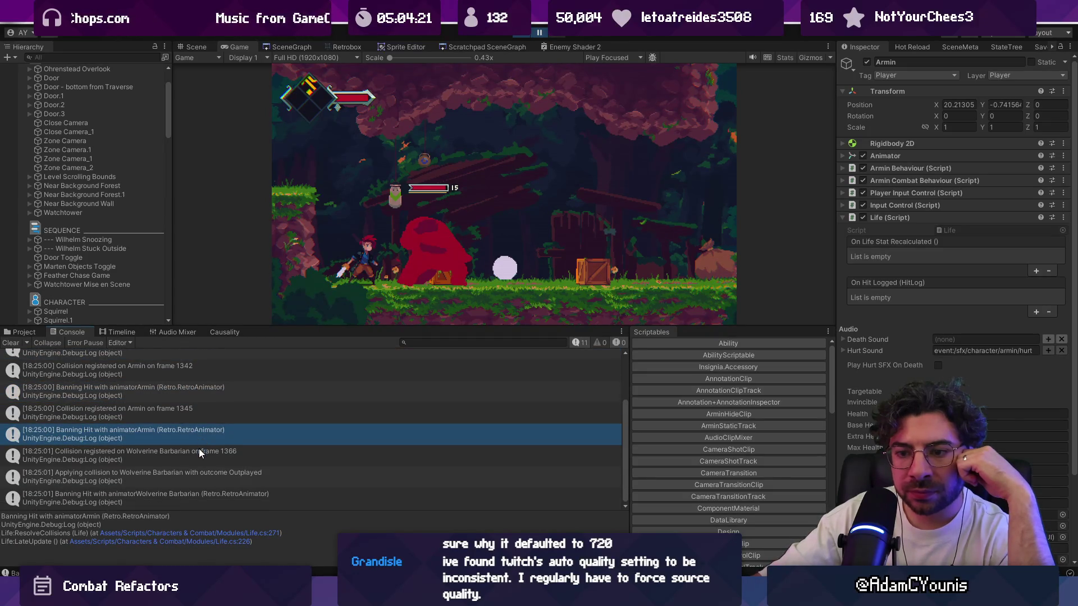
{"action": "double_click", "coordinate": [198, 449]}
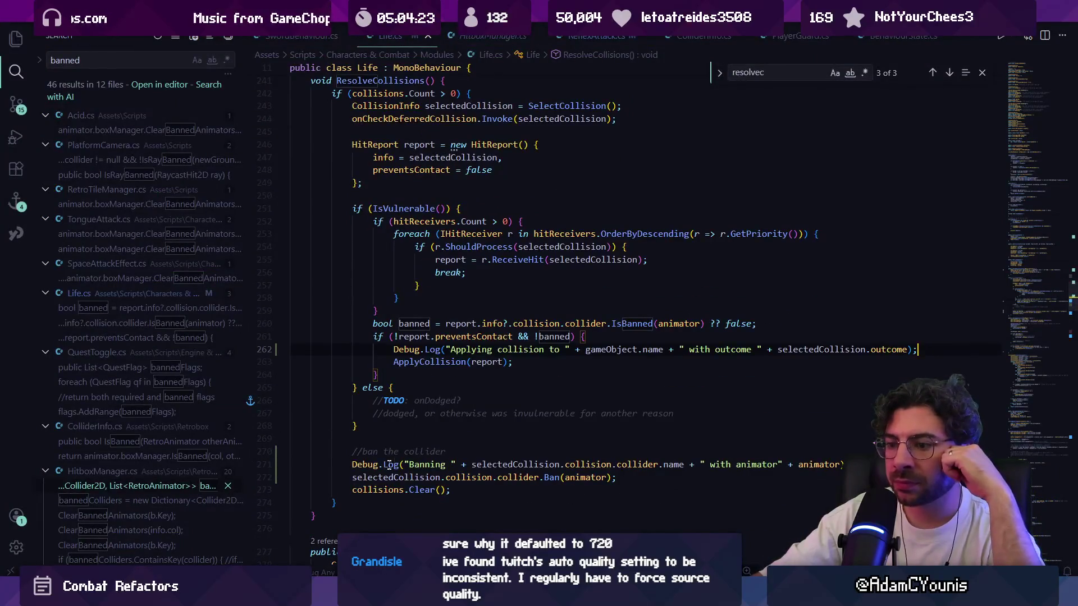
Step: Jump to the collisions field's declaration and return to ResolveCollisions
{"action": "left_click", "coordinate": [374, 488]}
{"action": "scroll", "coordinate": [374, 488], "scroll_direction": "down", "scroll_amount": 2}
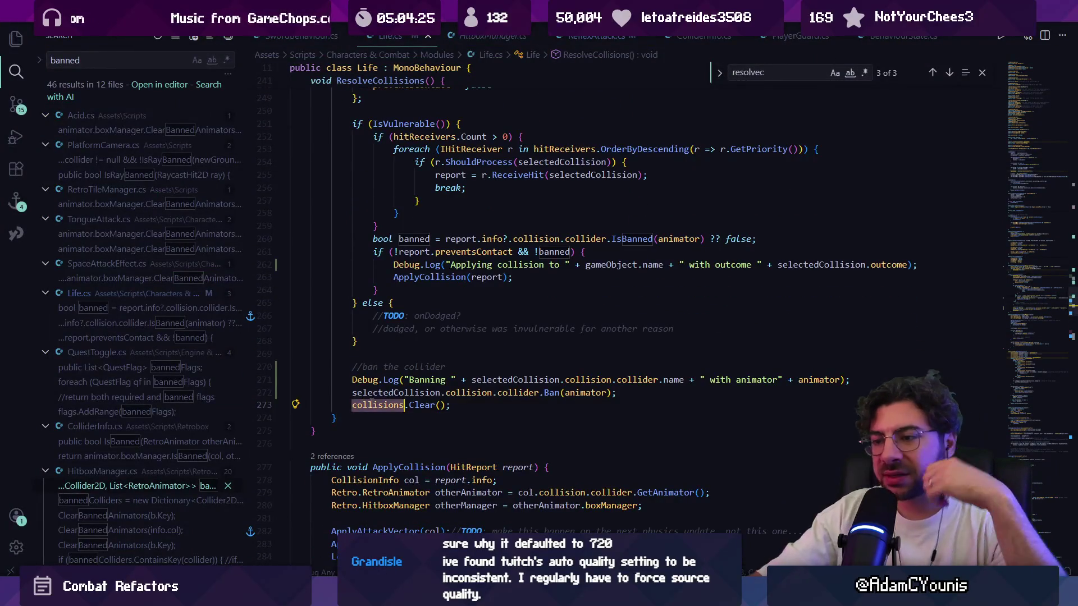
{"action": "left_click", "coordinate": [366, 405], "text": "ctrl"}
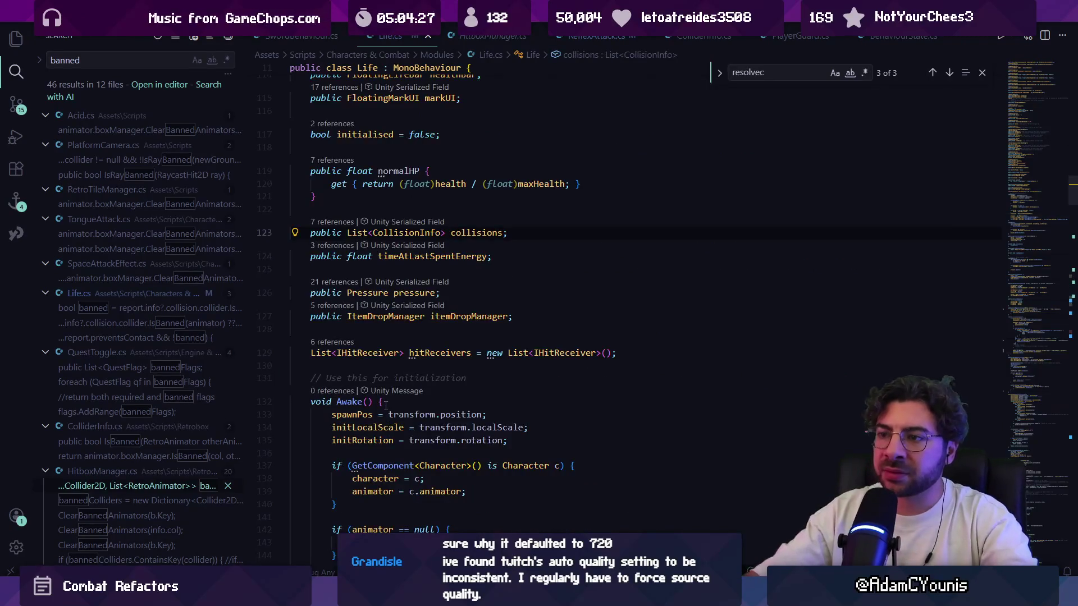
{"action": "key", "text": "alt+Left"}
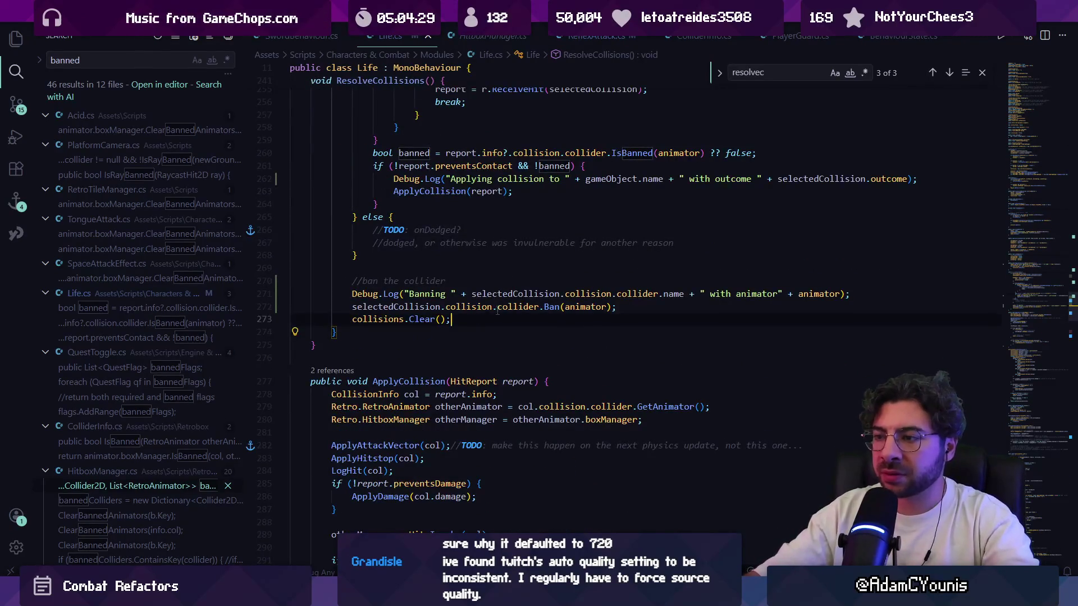
Step: Follow Ban into BanAnimator in HitboxManager.cs and list all references to ClearBannedAnimators
{"action": "left_click", "coordinate": [544, 306]}
{"action": "left_click", "coordinate": [547, 306], "text": "ctrl"}
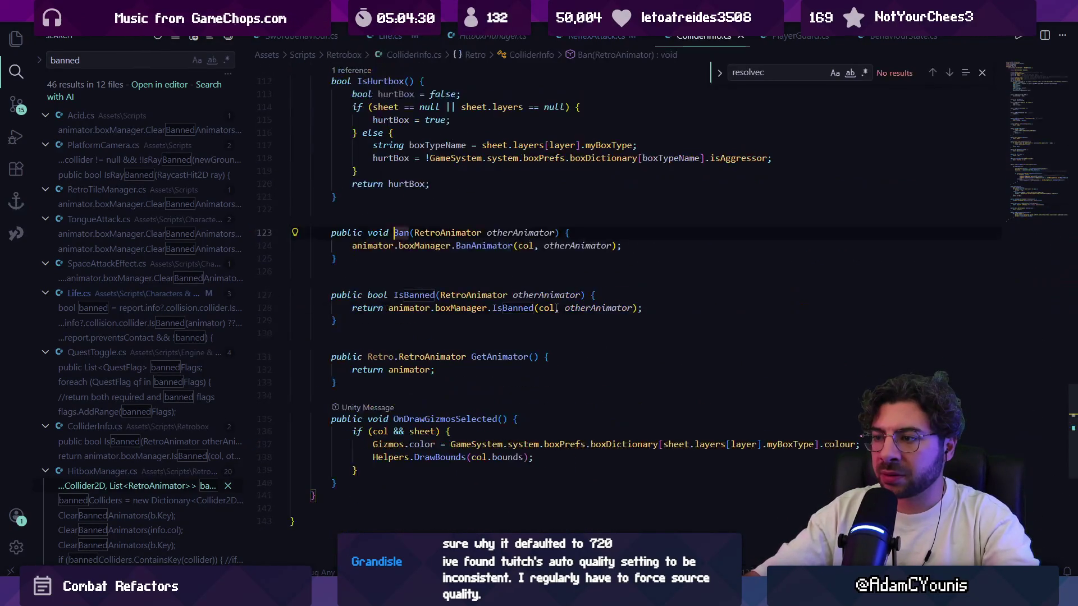
{"action": "left_click", "coordinate": [481, 247], "text": "ctrl"}
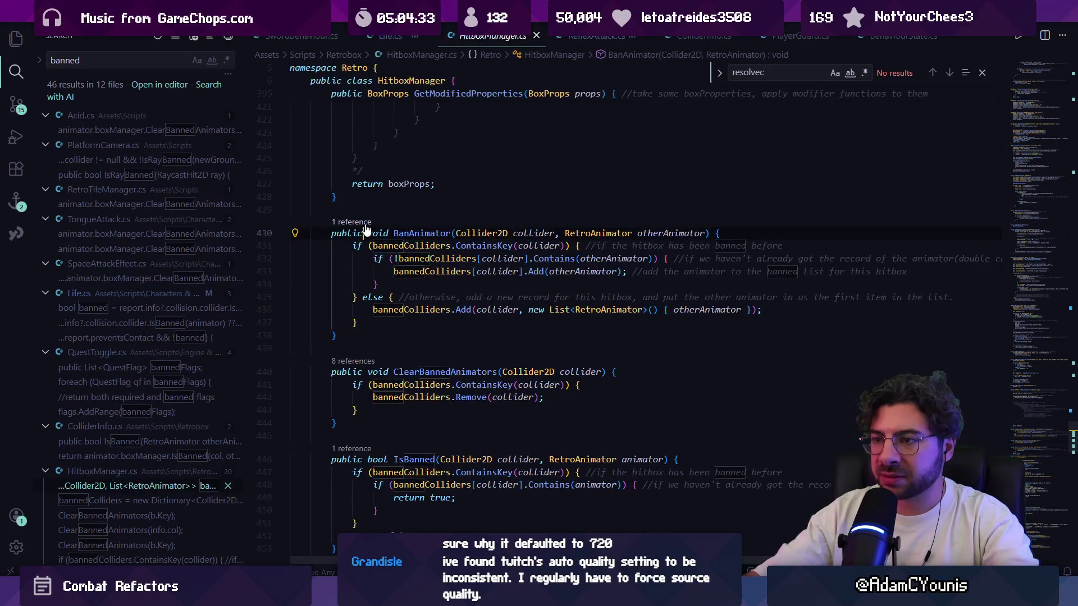
{"action": "key", "text": "Up"}
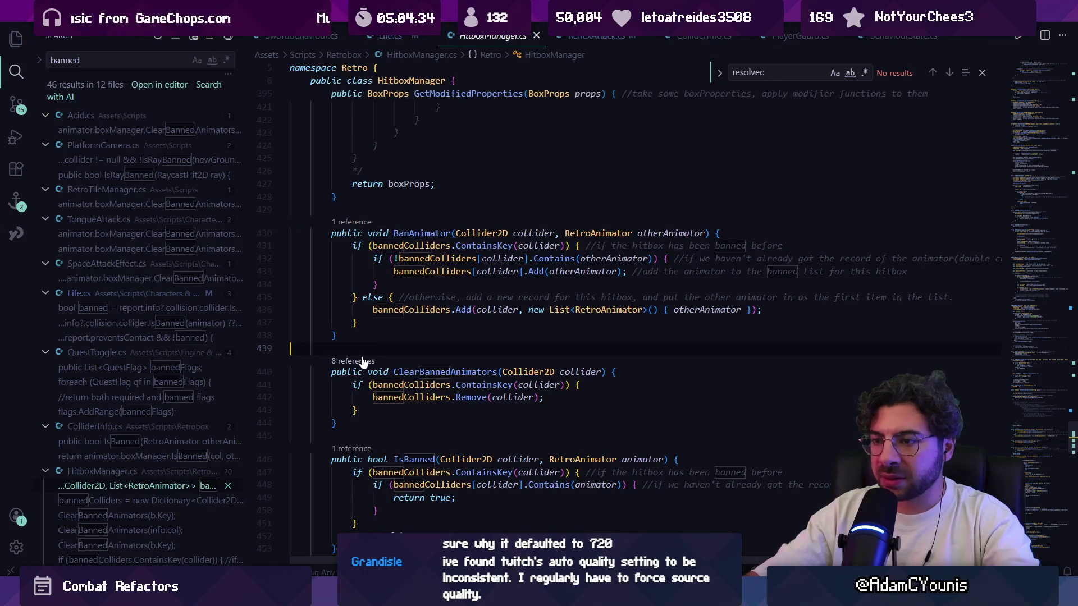
{"action": "key", "text": "shift+F12"}
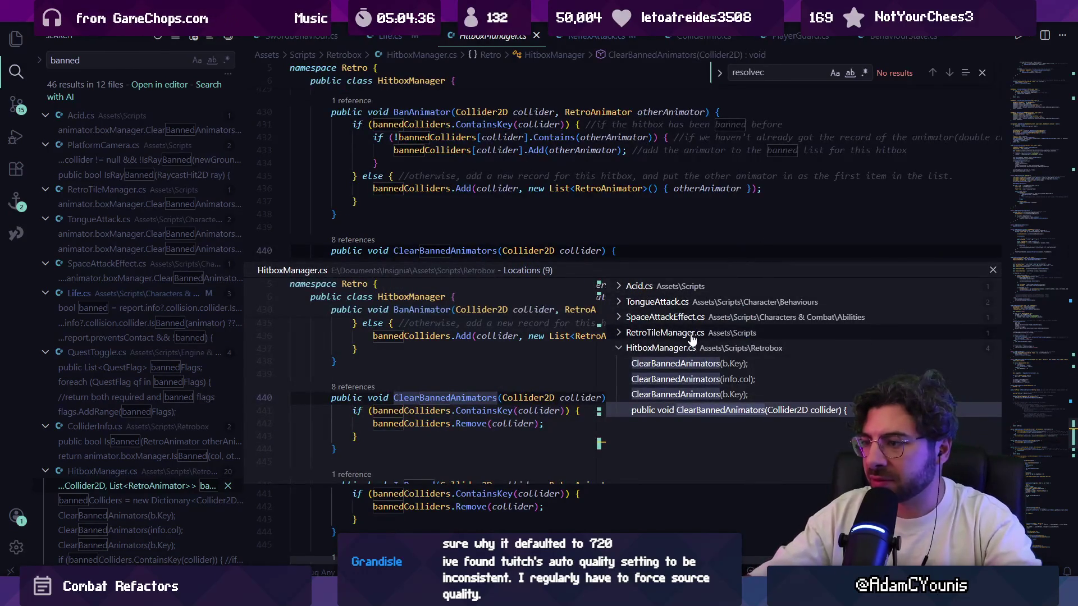
Step: Preview the first ClearBannedAnimators(b.Key) reference and open its call in Initialise at line 122
{"action": "left_click", "coordinate": [688, 366]}
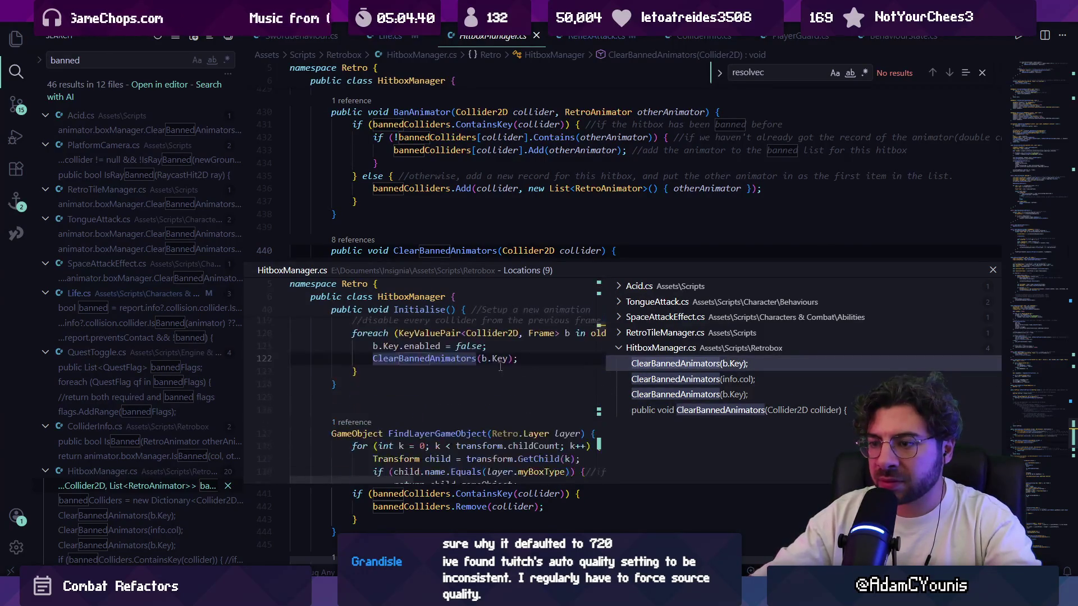
{"action": "double_click", "coordinate": [457, 360]}
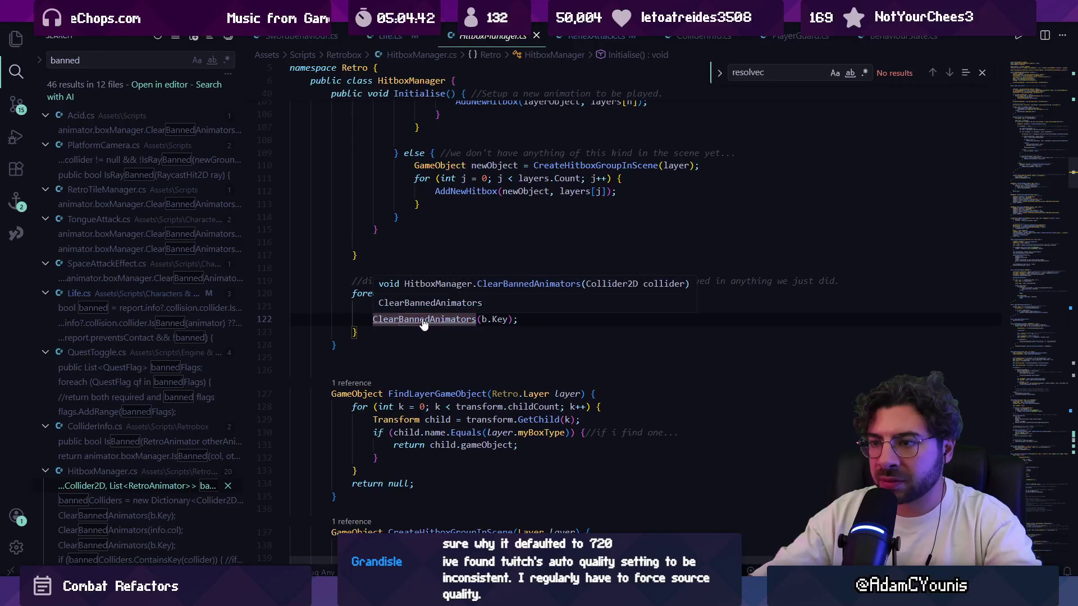
{"action": "scroll", "coordinate": [364, 331], "scroll_direction": "up", "scroll_amount": 5}
{"action": "scroll", "coordinate": [365, 332], "scroll_direction": "up", "scroll_amount": 15}
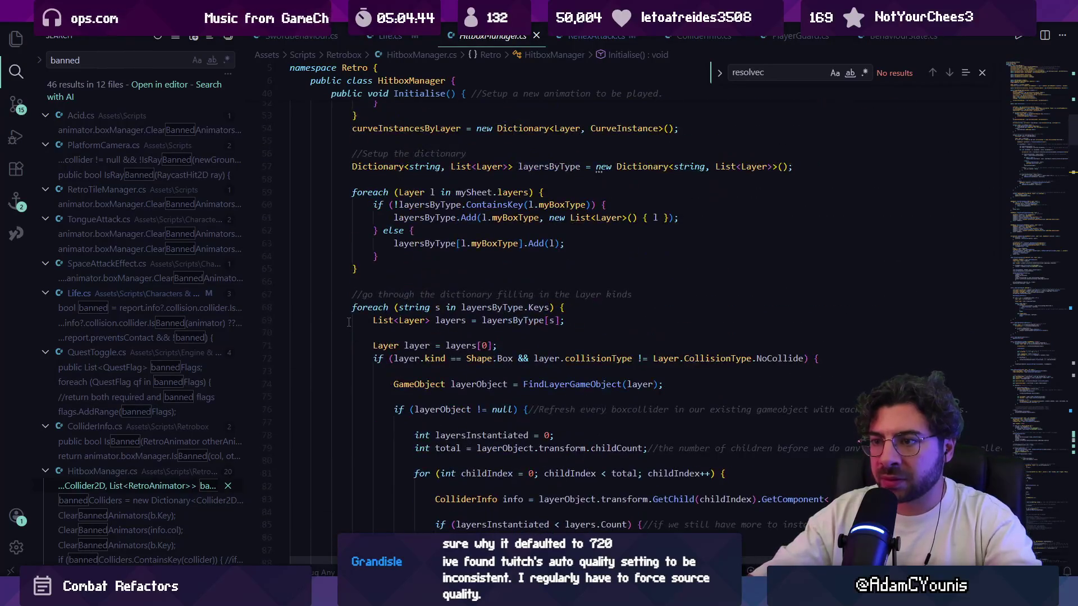
{"action": "scroll", "coordinate": [348, 323], "scroll_direction": "down", "scroll_amount": 20}
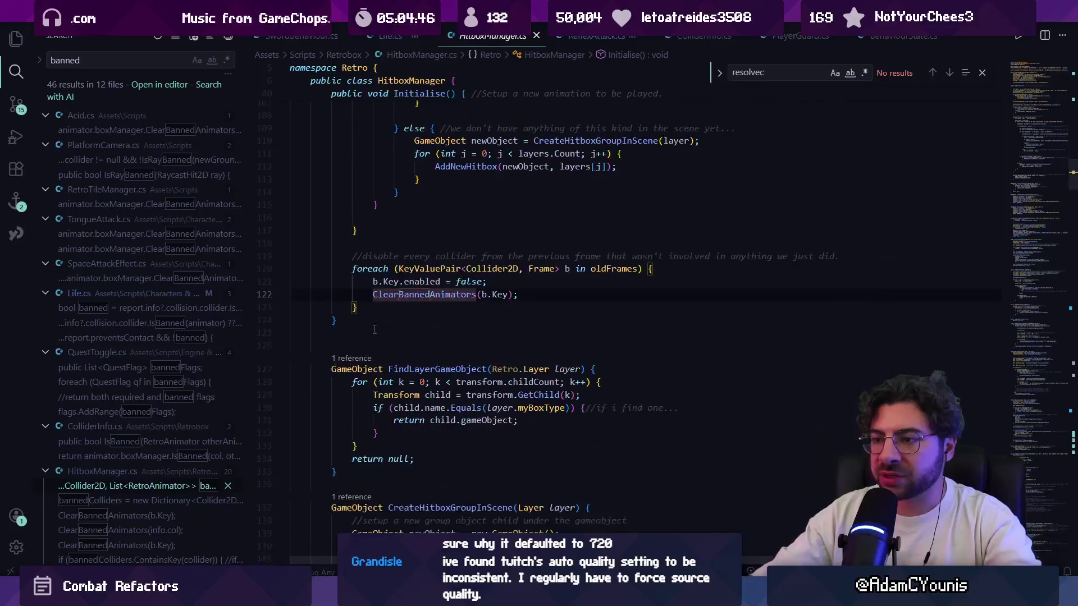
Step: List ClearBannedAnimators references again and pick the ClearBannedAnimators(info.col) reference
{"action": "left_click", "coordinate": [404, 296], "text": "ctrl"}
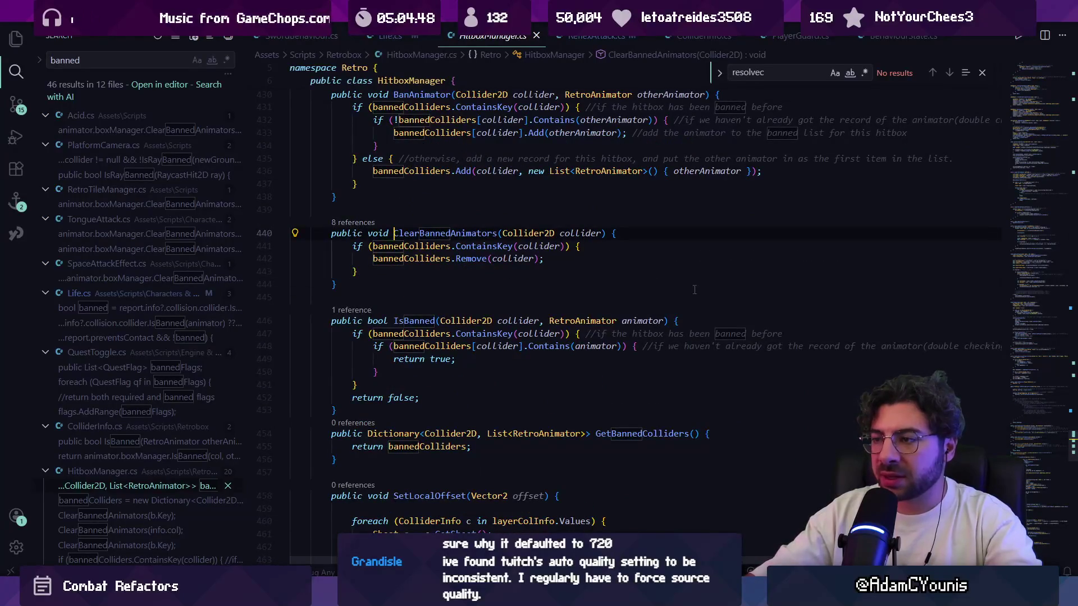
{"action": "key", "text": "shift+F12"}
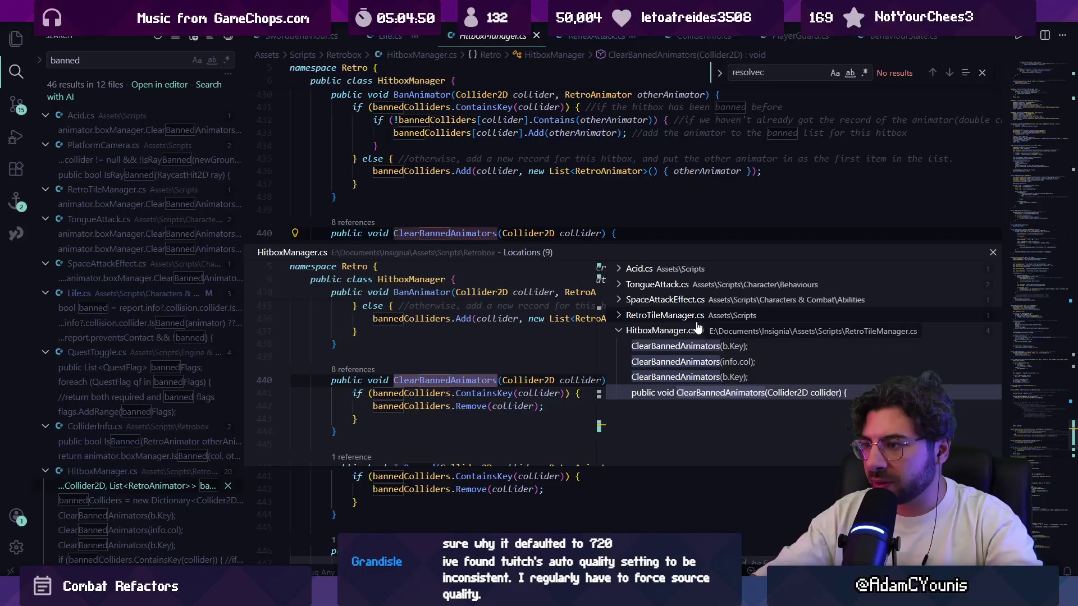
{"action": "left_click", "coordinate": [704, 346]}
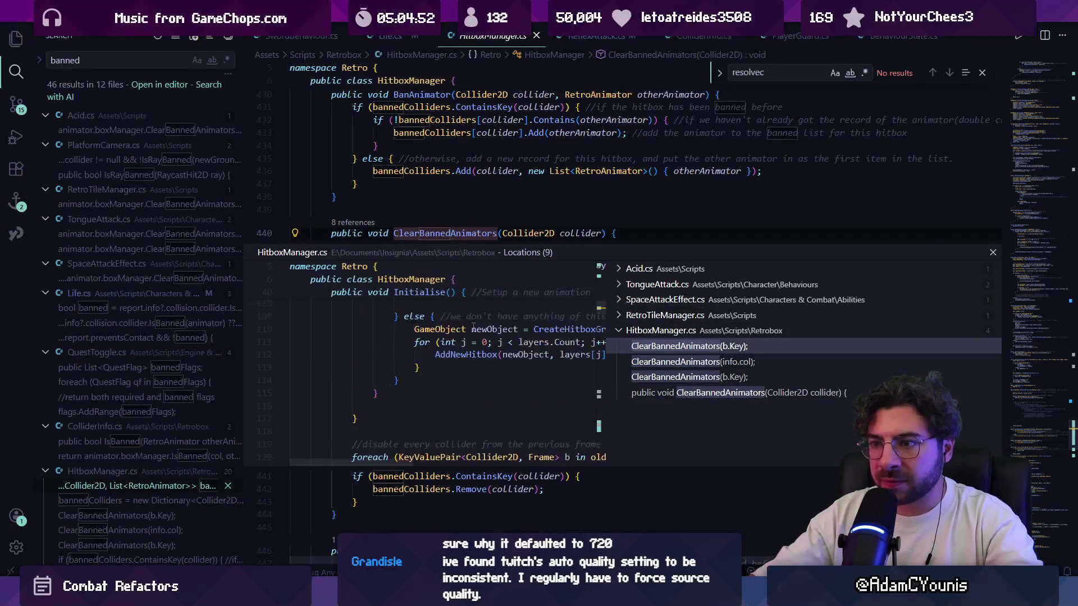
{"action": "left_click", "coordinate": [711, 362]}
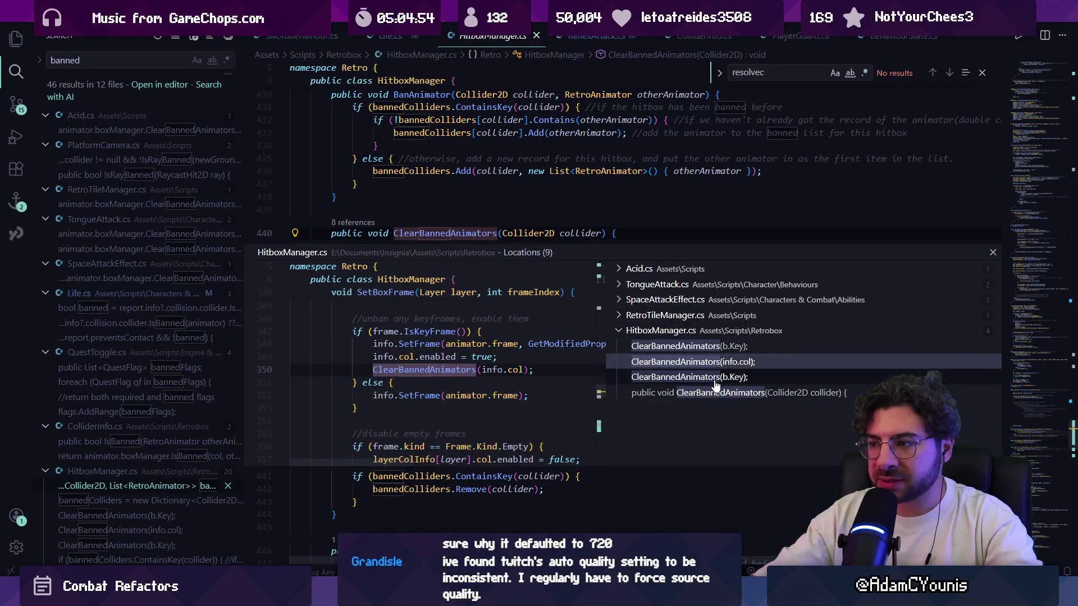
{"action": "left_click", "coordinate": [714, 379]}
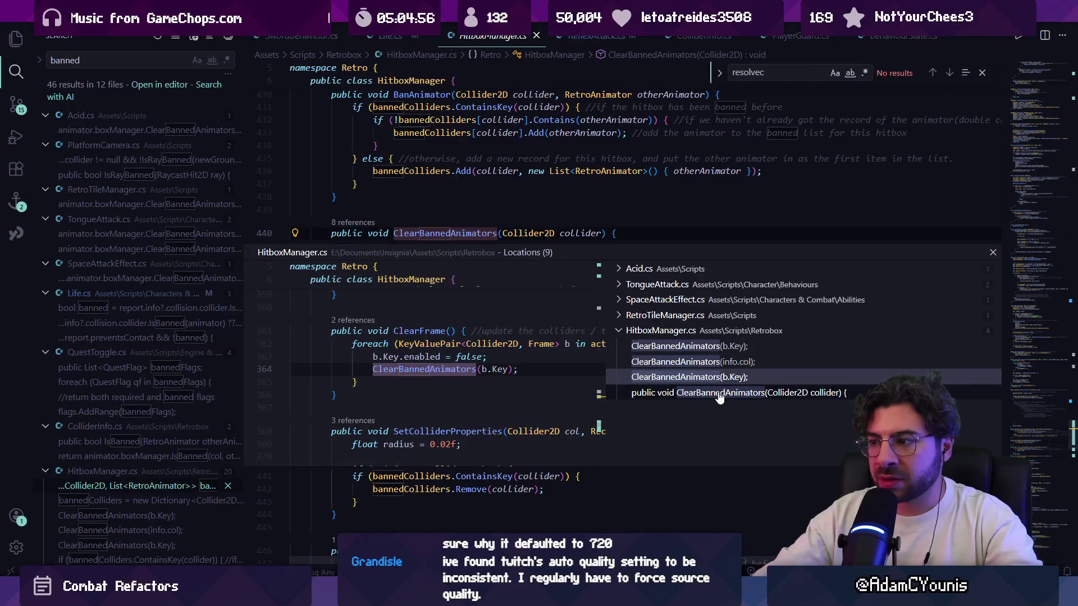
{"action": "left_click", "coordinate": [708, 362]}
Step: Open line 350's ClearBannedAnimators(info.col) call, clear Unity's console, restart the game, and close Find
{"action": "double_click", "coordinate": [471, 368]}
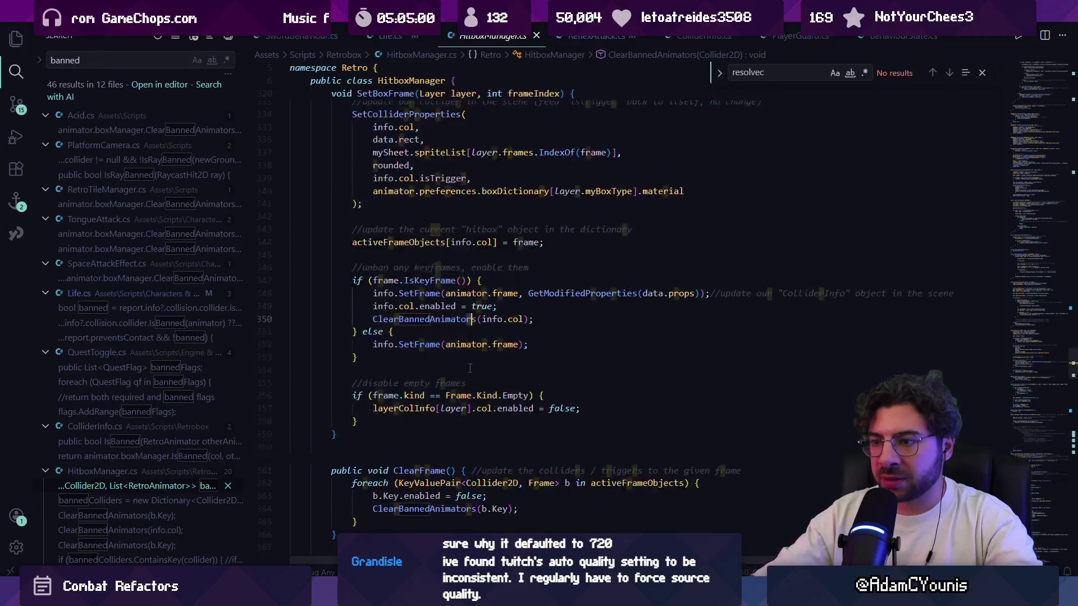
{"action": "left_click", "coordinate": [547, 307]}
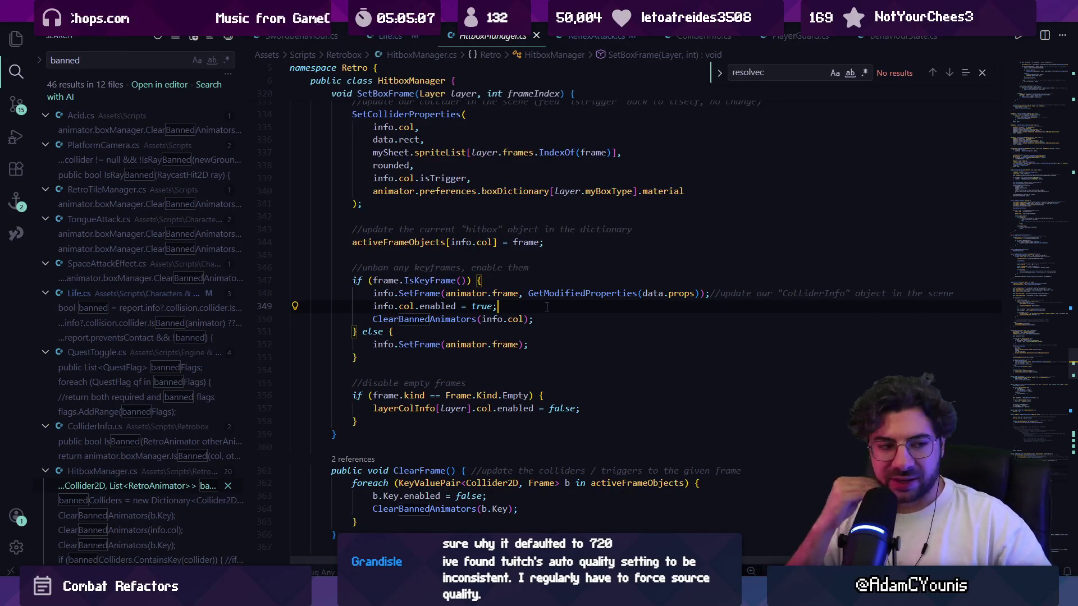
{"action": "key", "text": "alt+Tab"}
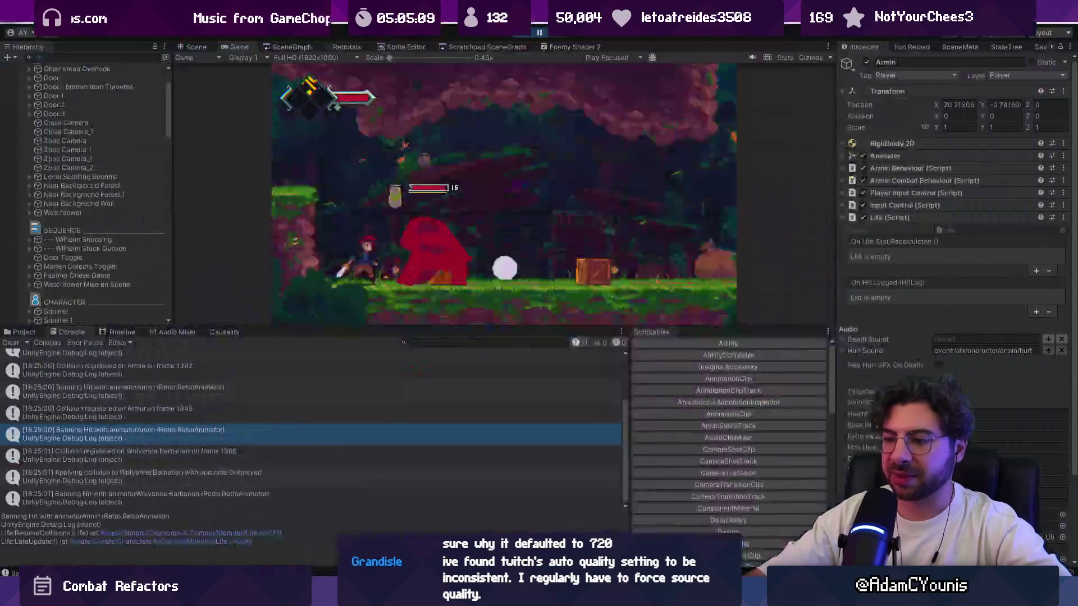
{"action": "left_click", "coordinate": [5, 344]}
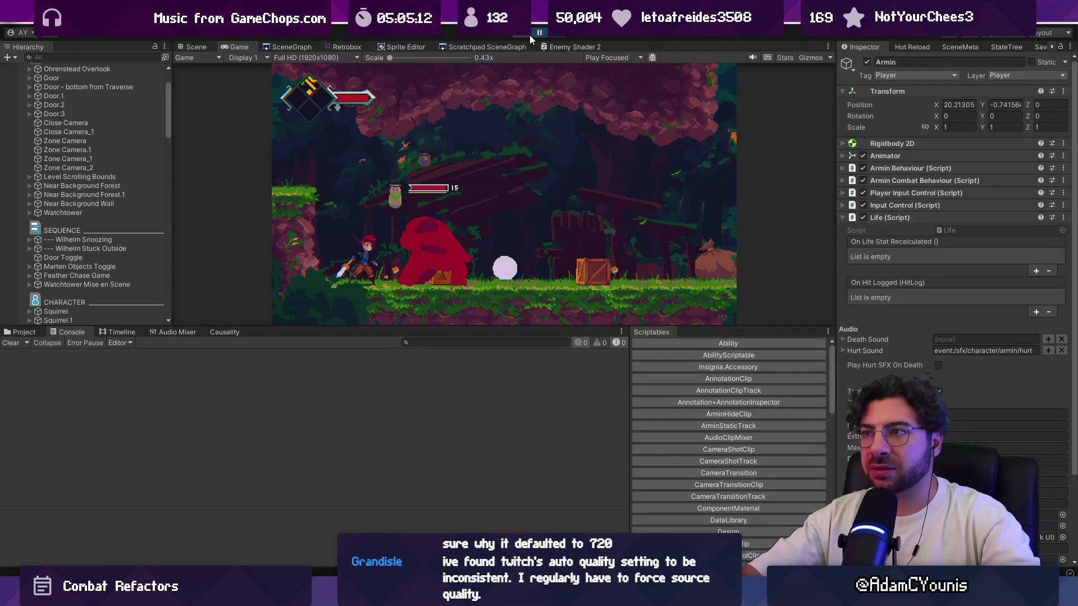
{"action": "left_click", "coordinate": [529, 35]}
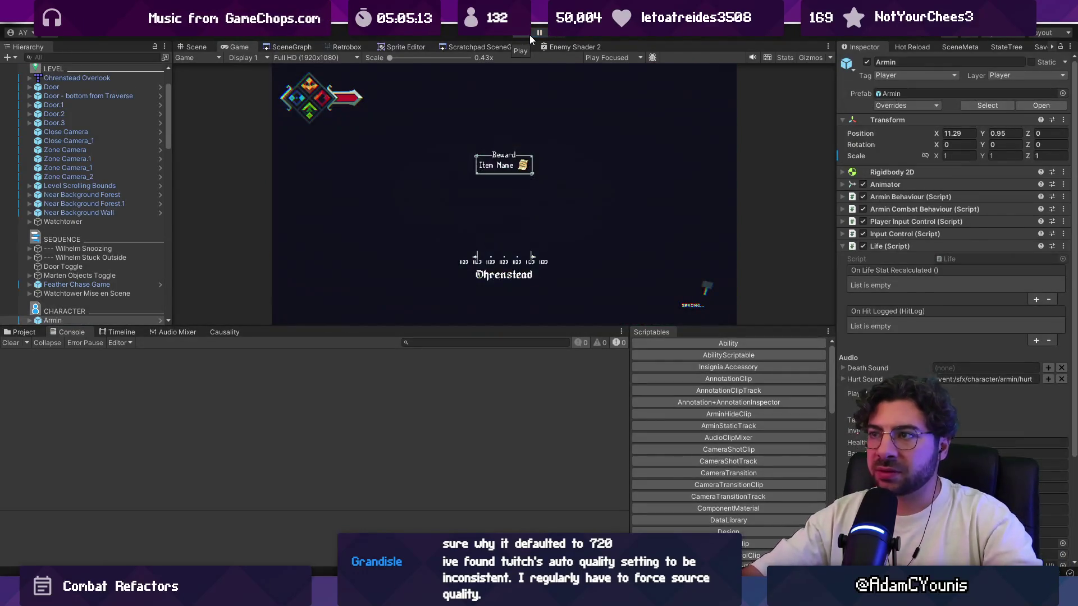
{"action": "key", "text": "alt+Tab"}
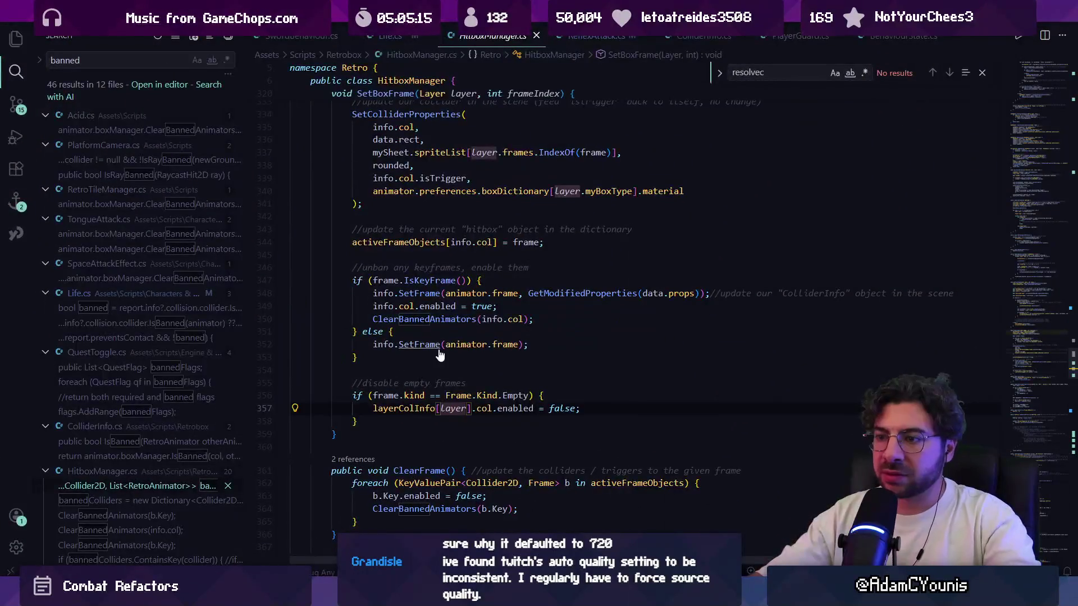
{"action": "key", "text": "Escape"}
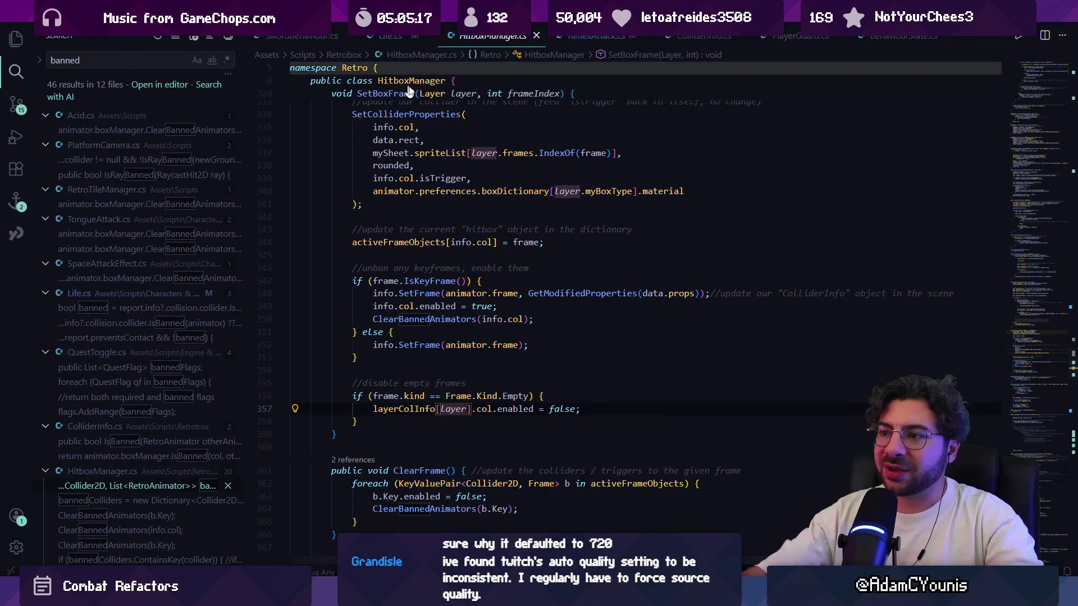
Step: Search Life.cs for IsBanned and locate the banned check on lines 260-261
{"action": "left_click", "coordinate": [390, 36]}
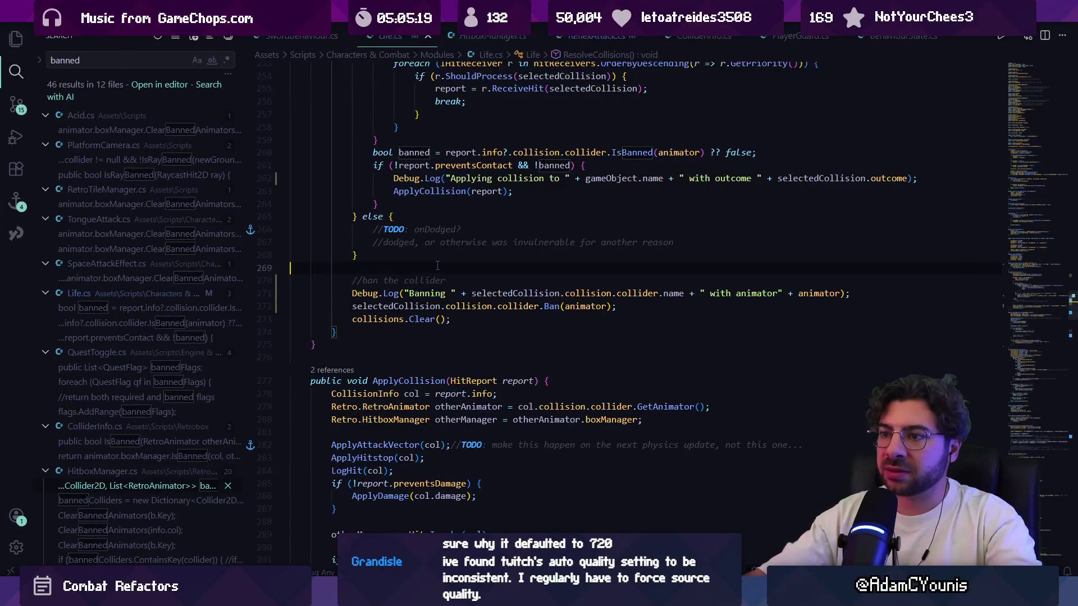
{"action": "key", "text": "ctrl+f"}
{"action": "type", "text": "isbanned"}
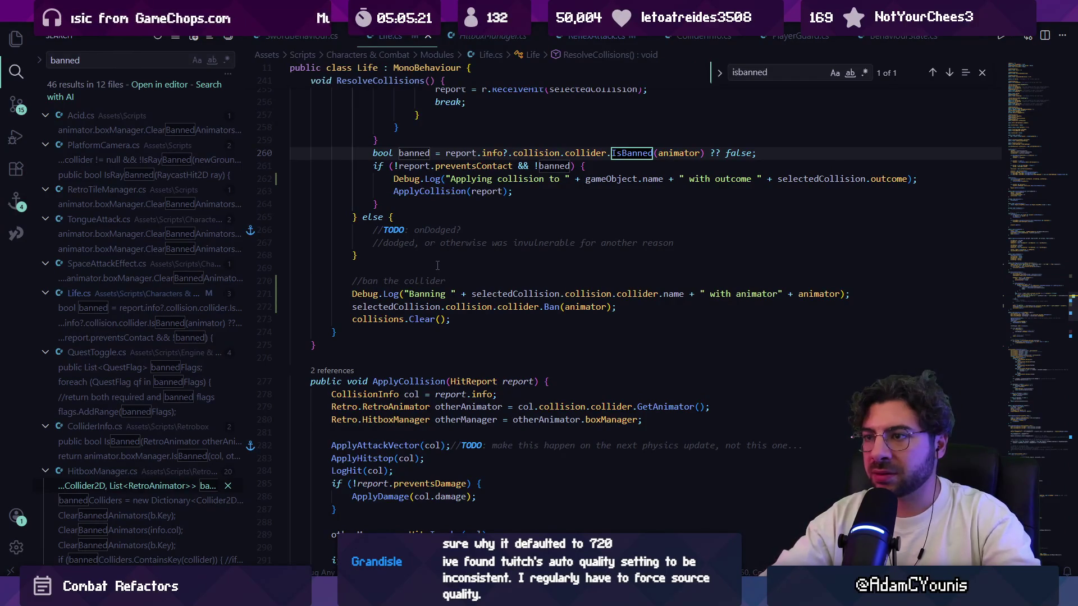
{"action": "scroll", "coordinate": [525, 207], "scroll_direction": "up", "scroll_amount": 5}
{"action": "left_click", "coordinate": [589, 322]}
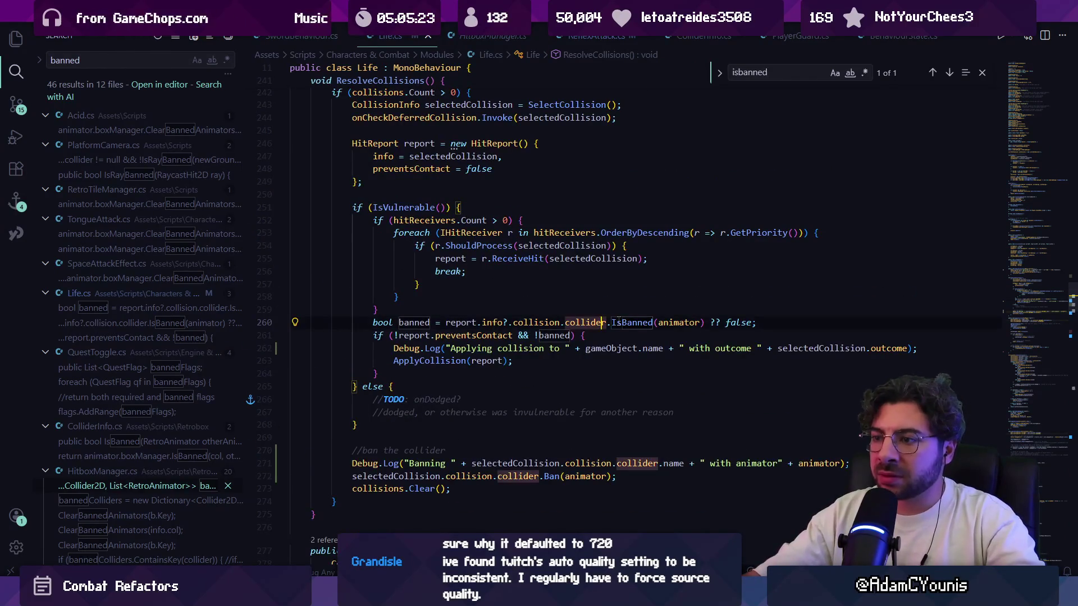
{"action": "left_click", "coordinate": [549, 335]}
{"action": "double_click", "coordinate": [553, 335]}
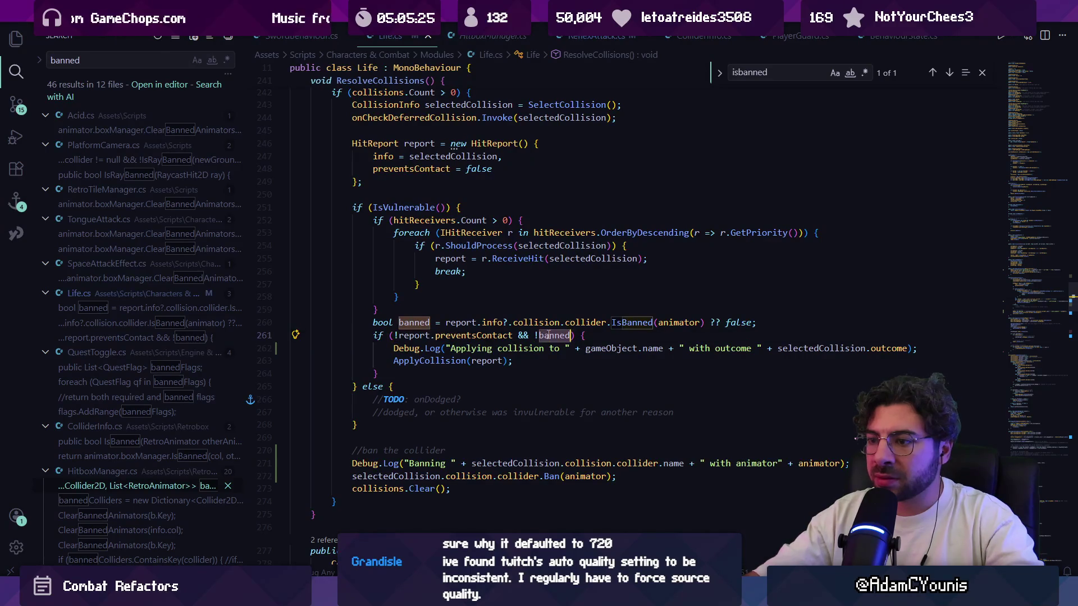
Step: Inspect the members of line 260's banned expression and confirm info comes from selectedCollision
{"action": "left_click", "coordinate": [493, 322]}
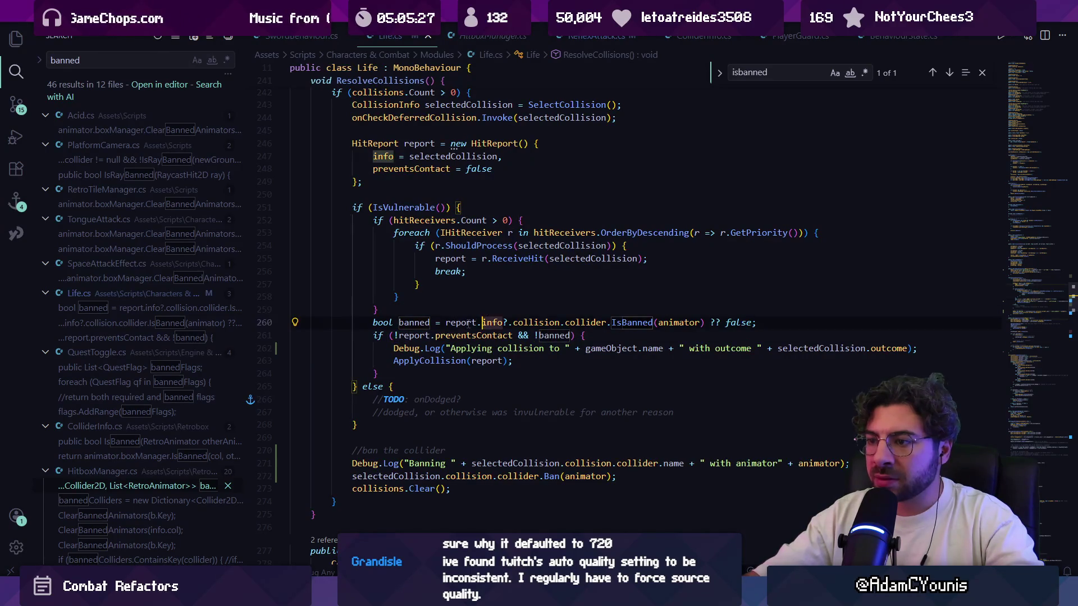
{"action": "left_click", "coordinate": [582, 322]}
{"action": "left_click", "coordinate": [623, 322]}
{"action": "left_click", "coordinate": [491, 322]}
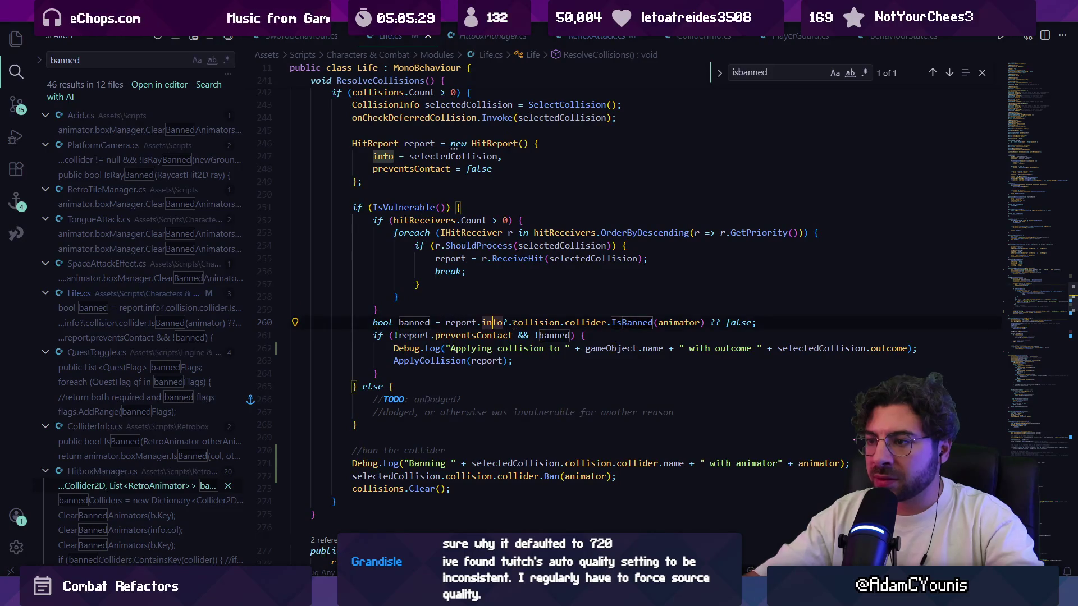
{"action": "left_click", "coordinate": [533, 322]}
{"action": "left_click", "coordinate": [508, 322]}
{"action": "left_click_drag", "start_coordinate": [446, 322], "coordinate": [508, 323]}
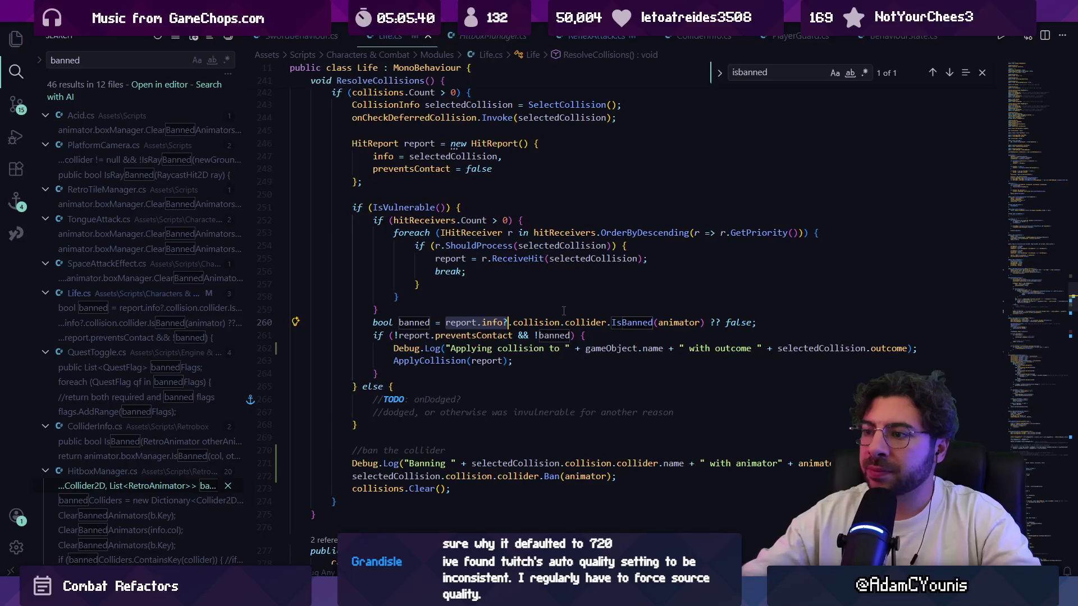
{"action": "left_click", "coordinate": [504, 322]}
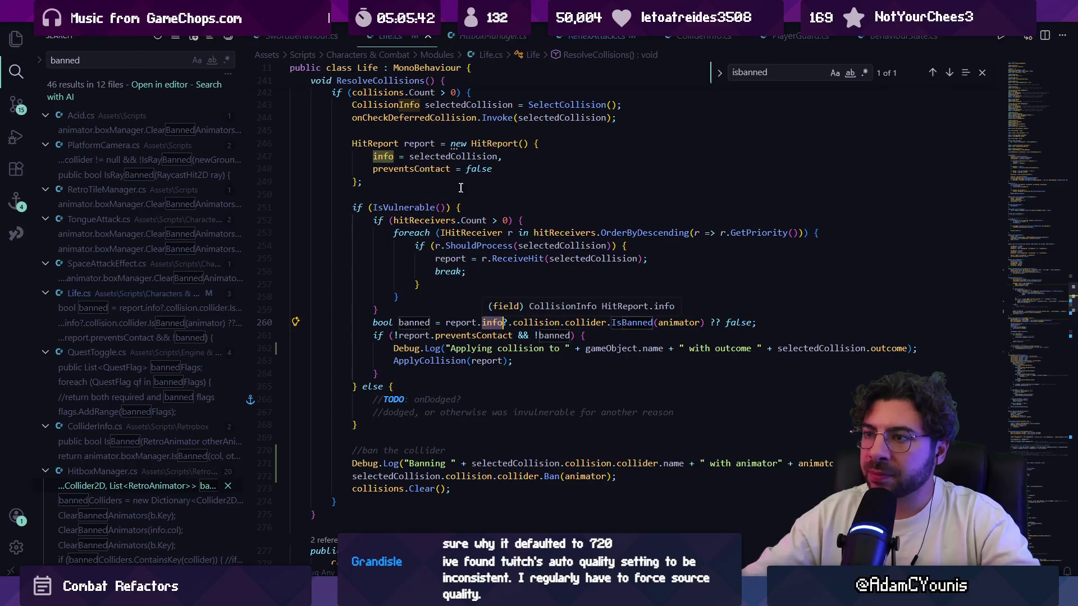
{"action": "left_click", "coordinate": [452, 156]}
{"action": "left_click", "coordinate": [503, 323]}
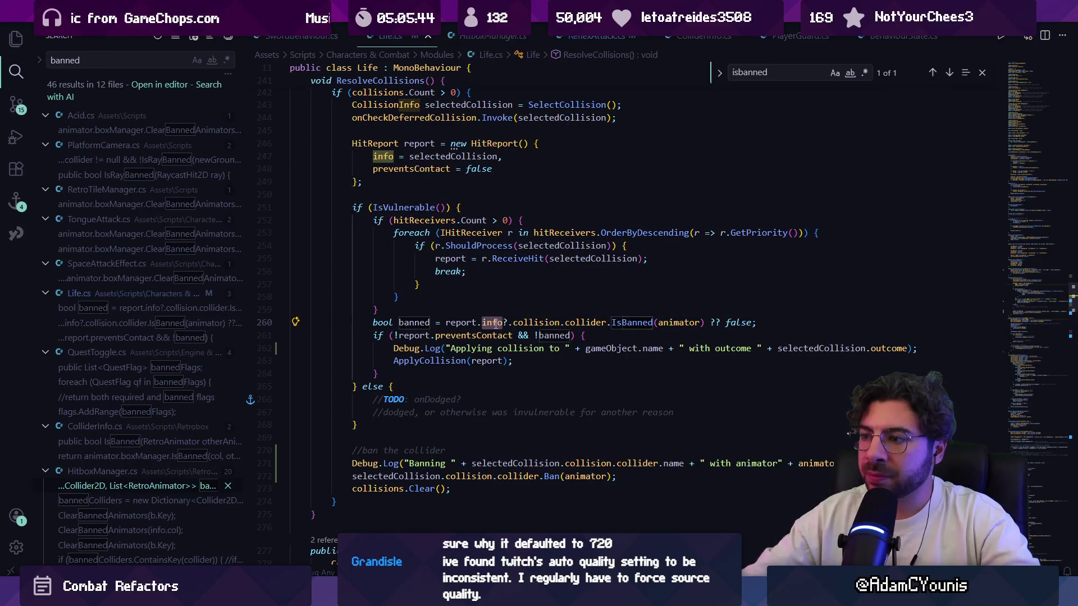
Step: Remove the '?' after info and the '?? false' fallback from line 260's IsBanned check
{"action": "key", "text": "Left"}
{"action": "key", "text": "Left"}
{"action": "key", "text": "Left"}
{"action": "key", "text": "shift+Home"}
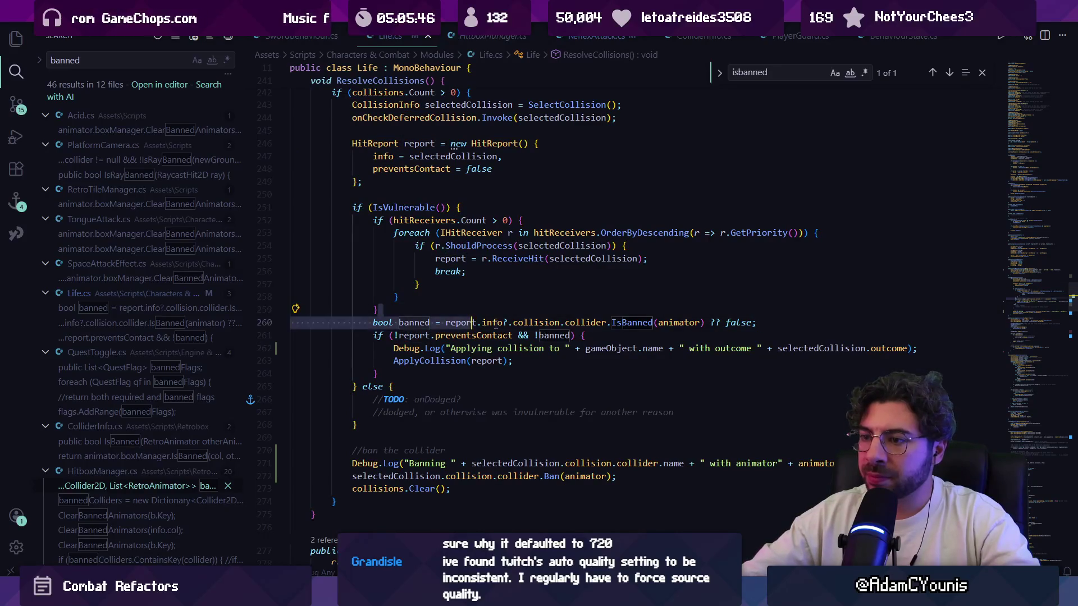
{"action": "key", "text": "Home"}
{"action": "key", "text": "ctrl+Right"}
{"action": "key", "text": "ctrl+Right"}
{"action": "key", "text": "ctrl+Right"}
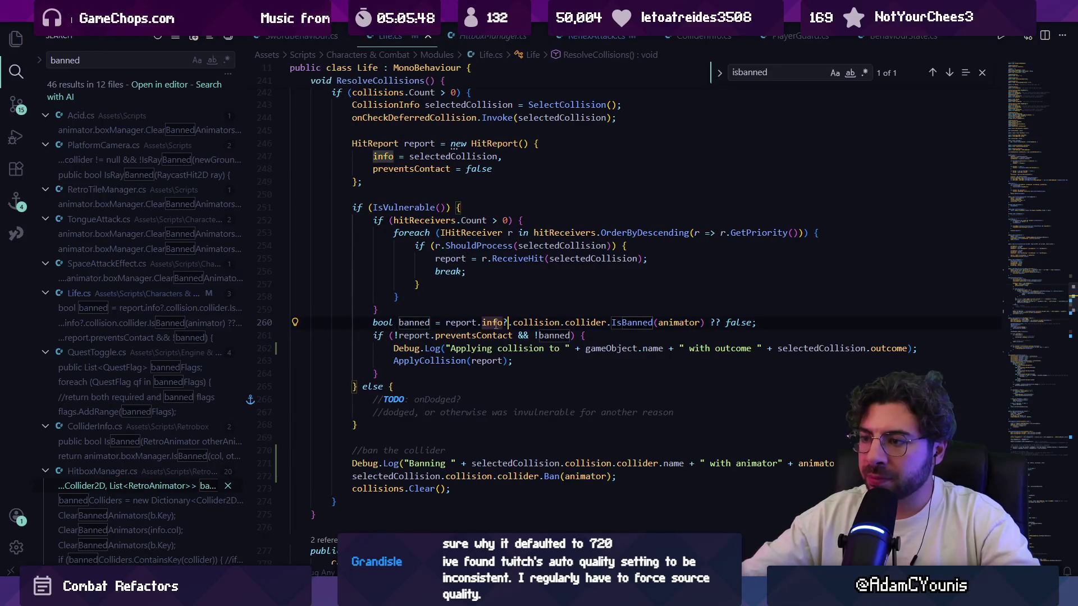
{"action": "key", "text": "BackSpace"}
{"action": "key", "text": "Escape"}
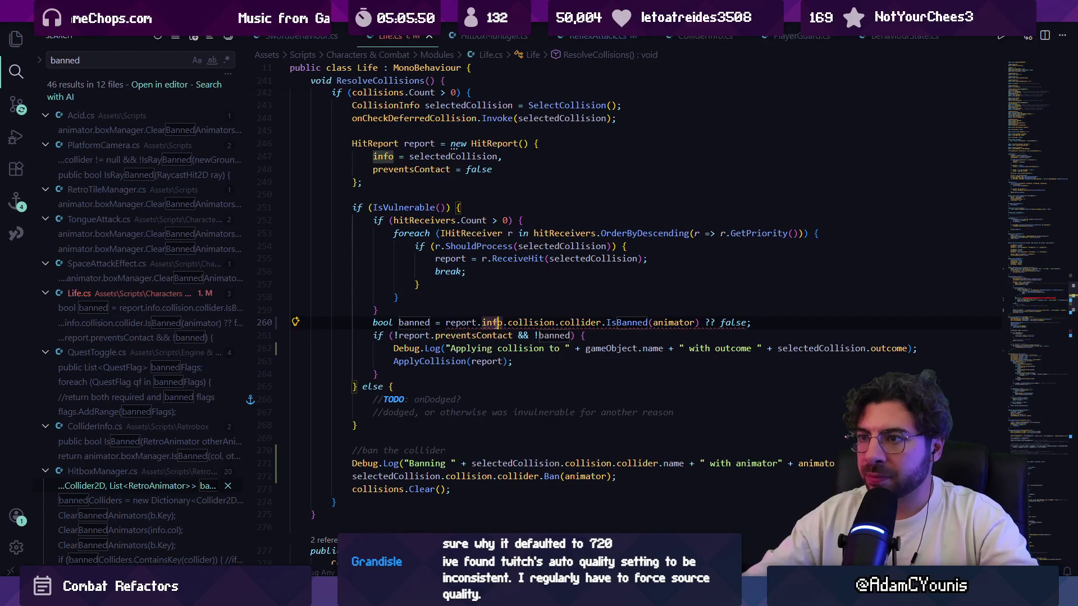
{"action": "scroll", "coordinate": [518, 321], "scroll_direction": "up", "scroll_amount": 2}
{"action": "key", "text": "ctrl+Right"}
{"action": "key", "text": "ctrl+Right"}
{"action": "key", "text": "ctrl+Right"}
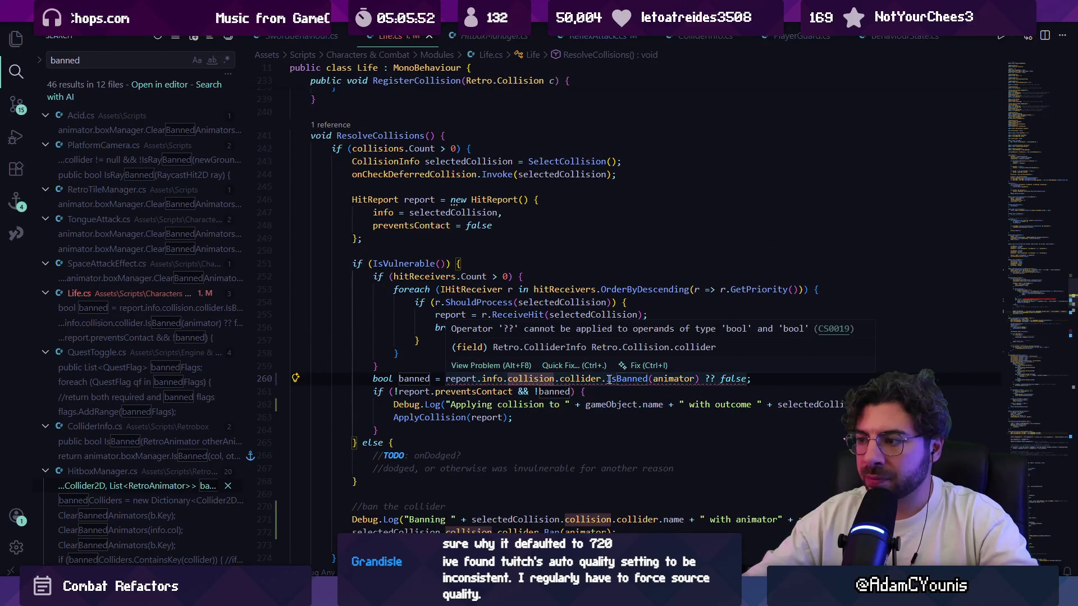
{"action": "key", "text": "ctrl+shift+Right"}
{"action": "key", "text": "ctrl+shift+Right"}
{"action": "key", "text": "Delete"}
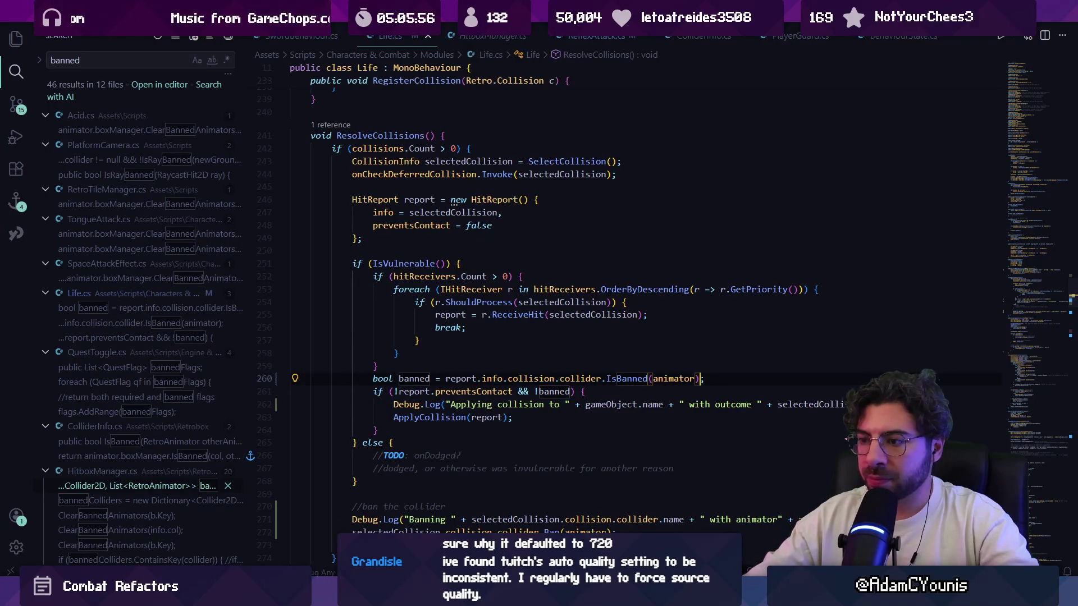
{"action": "key", "text": "alt+Tab"}
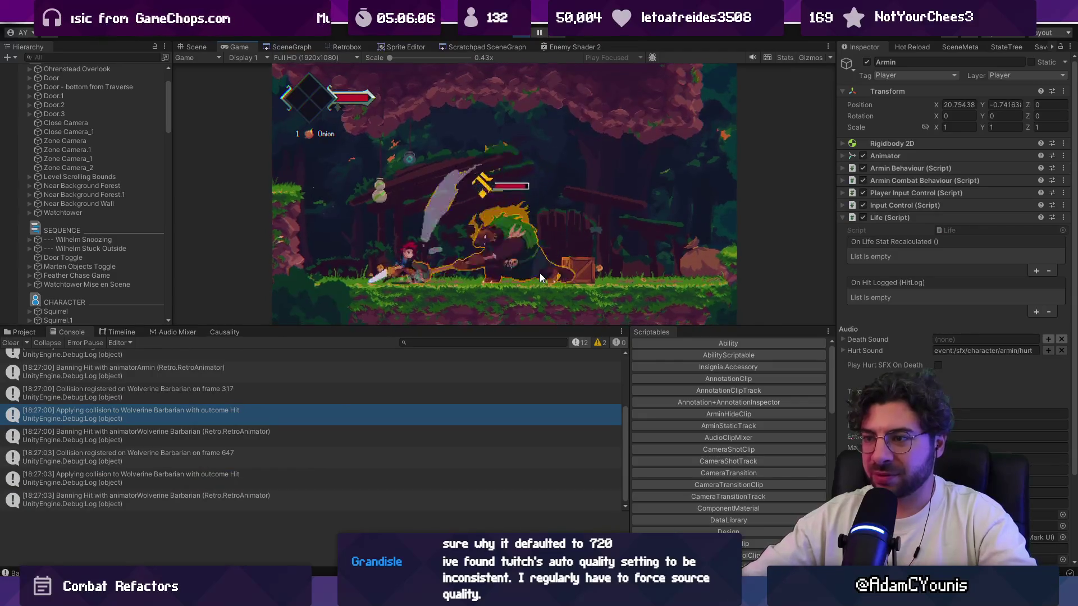
Step: Pause the running game in Unity and return to Life.cs
{"action": "left_click", "coordinate": [539, 32]}
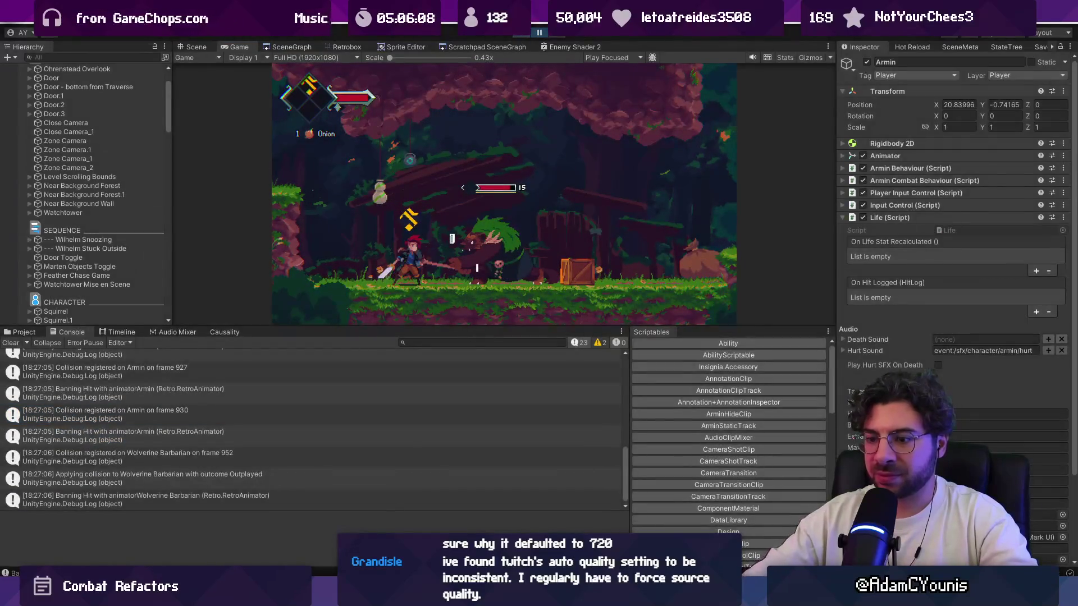
{"action": "key", "text": "alt+Tab"}
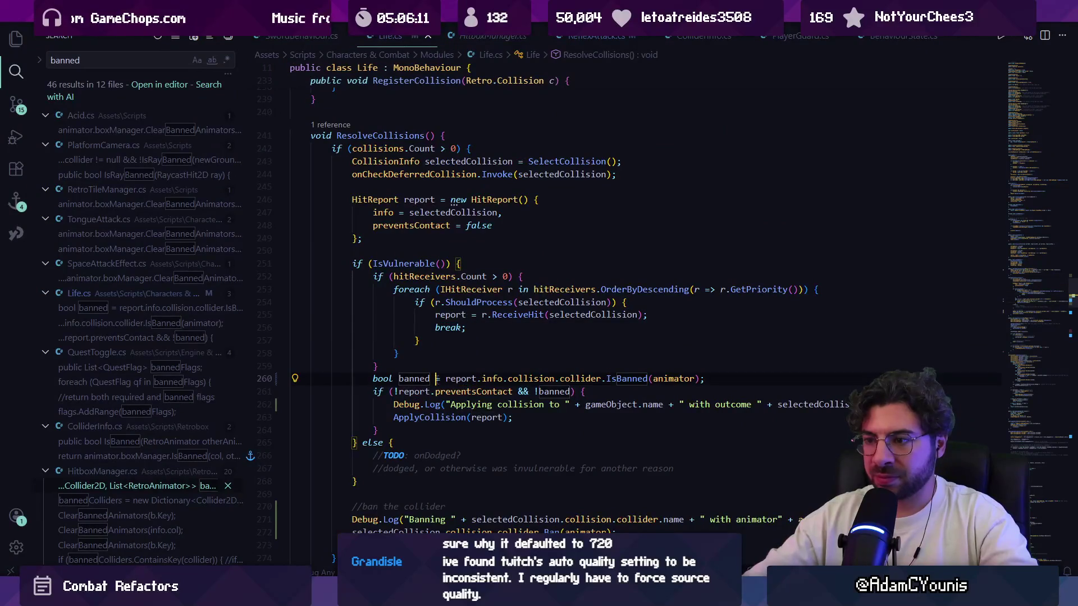
Step: Trace line 260's report variable back to selectedCollision where the report is built
{"action": "key", "text": "ctrl+Right"}
{"action": "key", "text": "ctrl+Right"}
{"action": "key", "text": "ctrl+Right"}
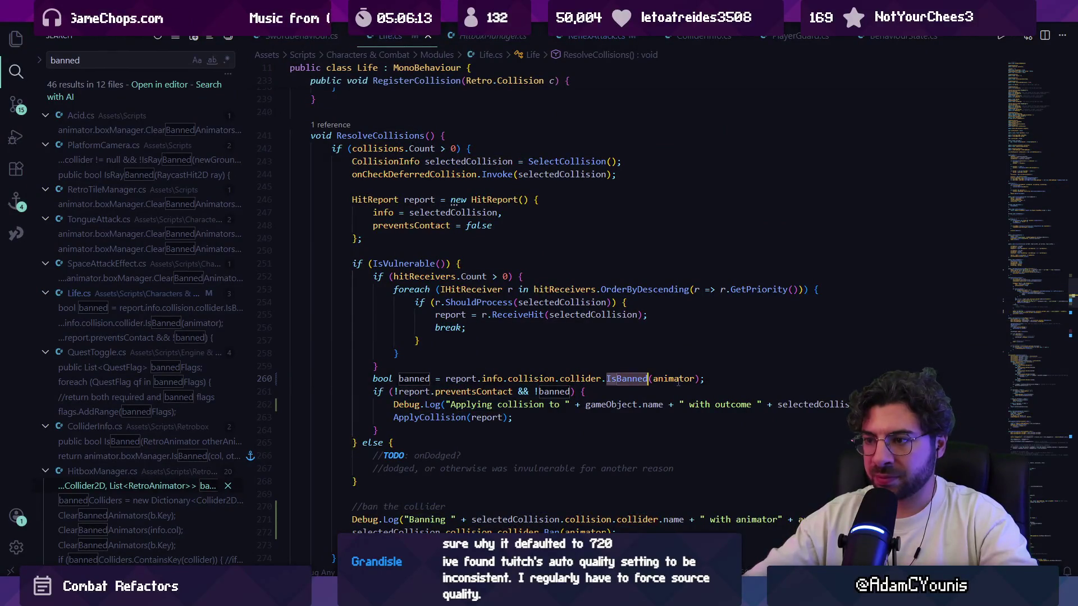
{"action": "key", "text": "ctrl+Right"}
{"action": "left_click", "coordinate": [476, 379]}
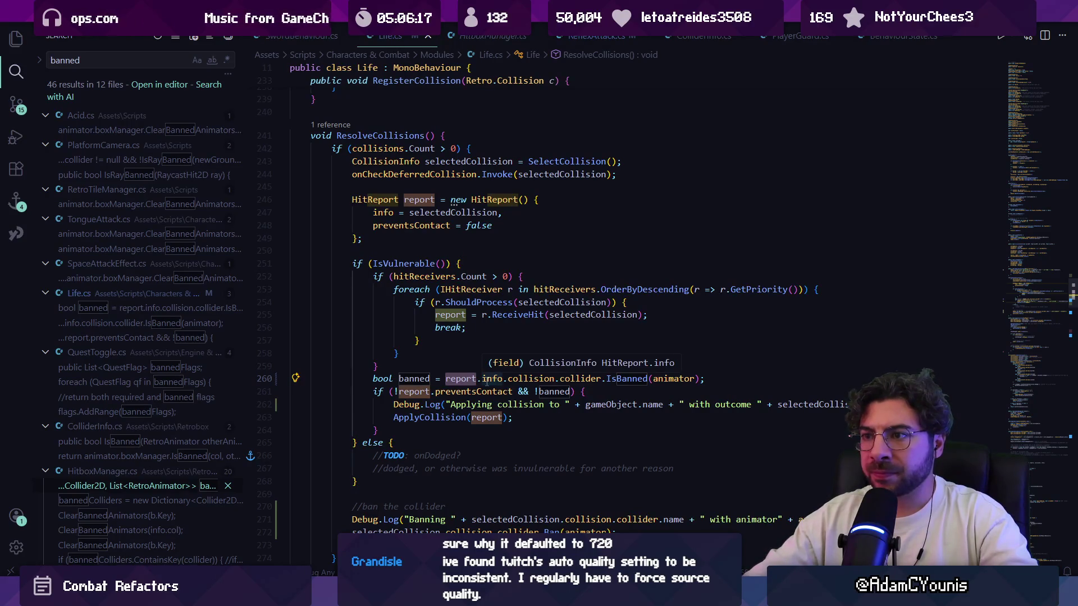
{"action": "left_click", "coordinate": [446, 213]}
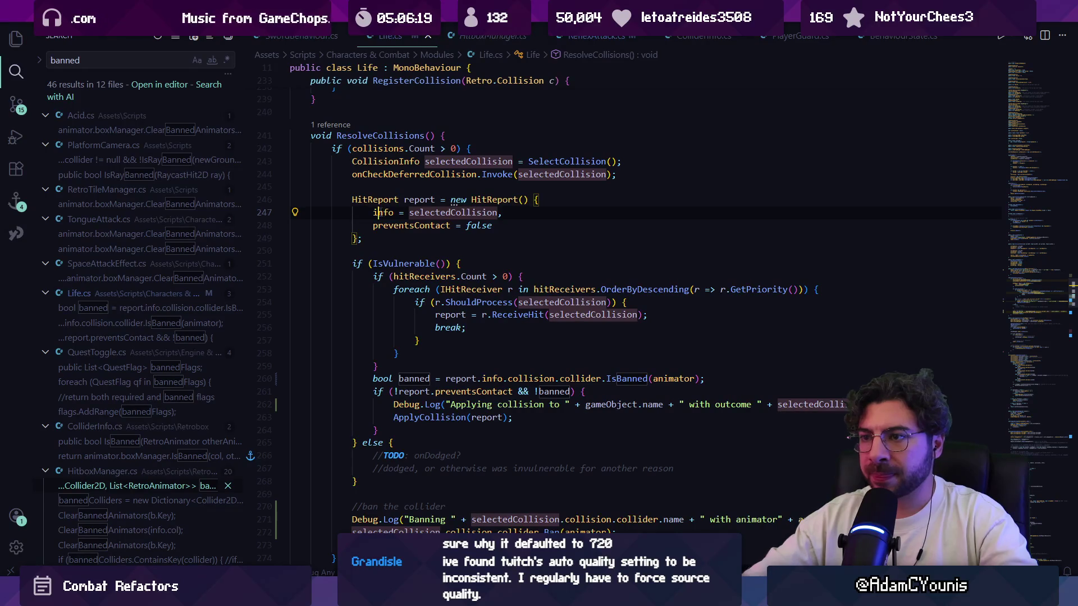
{"action": "left_click", "coordinate": [420, 213]}
{"action": "key", "text": "Down"}
{"action": "left_click", "coordinate": [476, 225]}
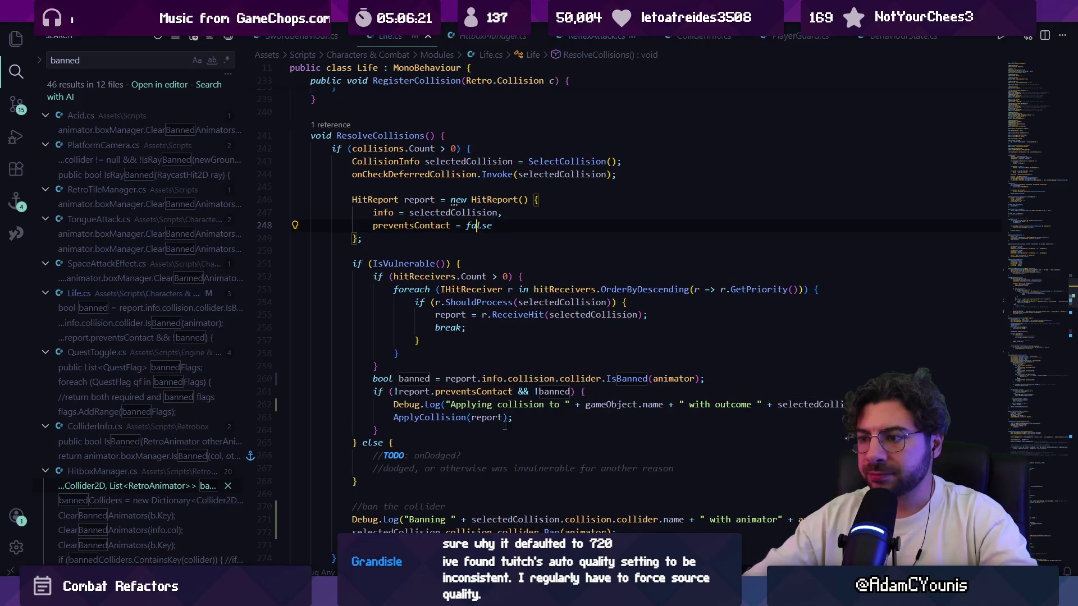
Step: Replace report.info.collision on line 260 with selectedCollision via autocomplete
{"action": "left_click", "coordinate": [476, 379]}
{"action": "left_click", "coordinate": [528, 378]}
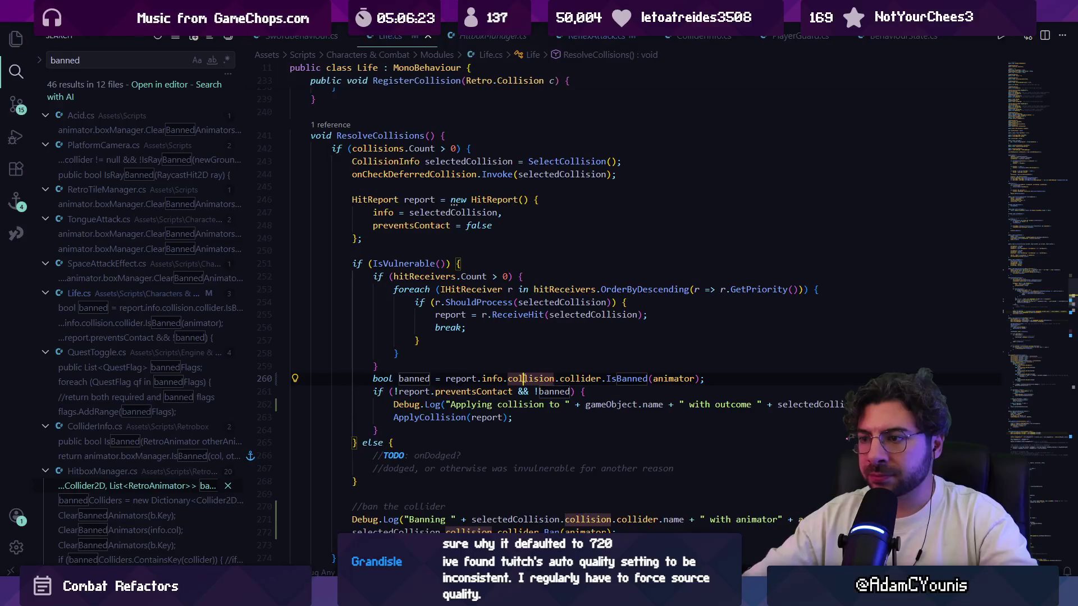
{"action": "double_click", "coordinate": [523, 378]}
{"action": "left_click", "coordinate": [528, 378]}
{"action": "double_click", "coordinate": [528, 378]}
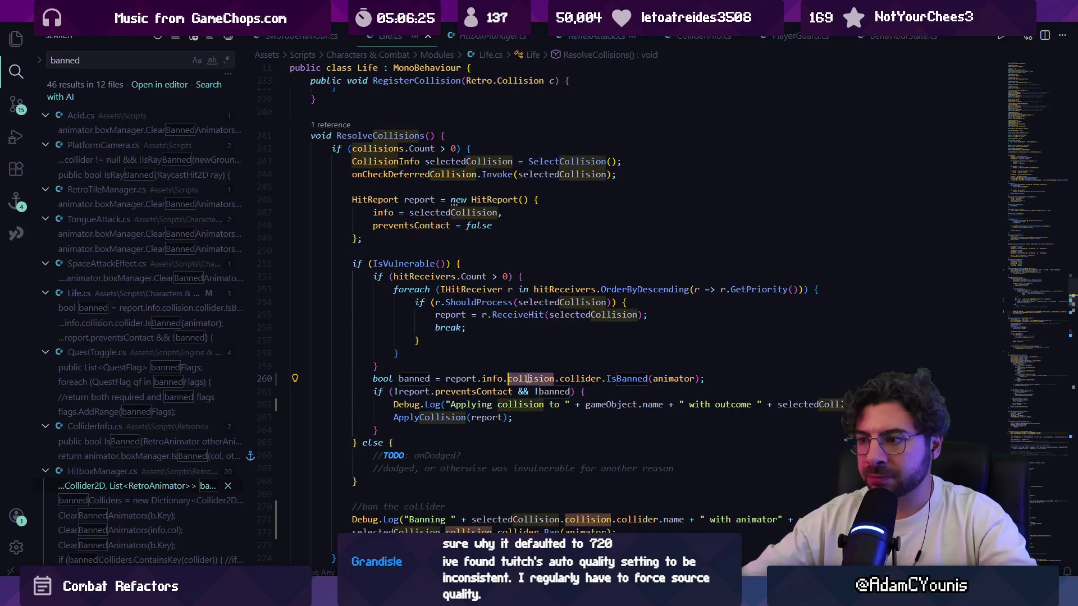
{"action": "key", "text": "ctrl+shift+Left"}
{"action": "key", "text": "ctrl+shift+Left"}
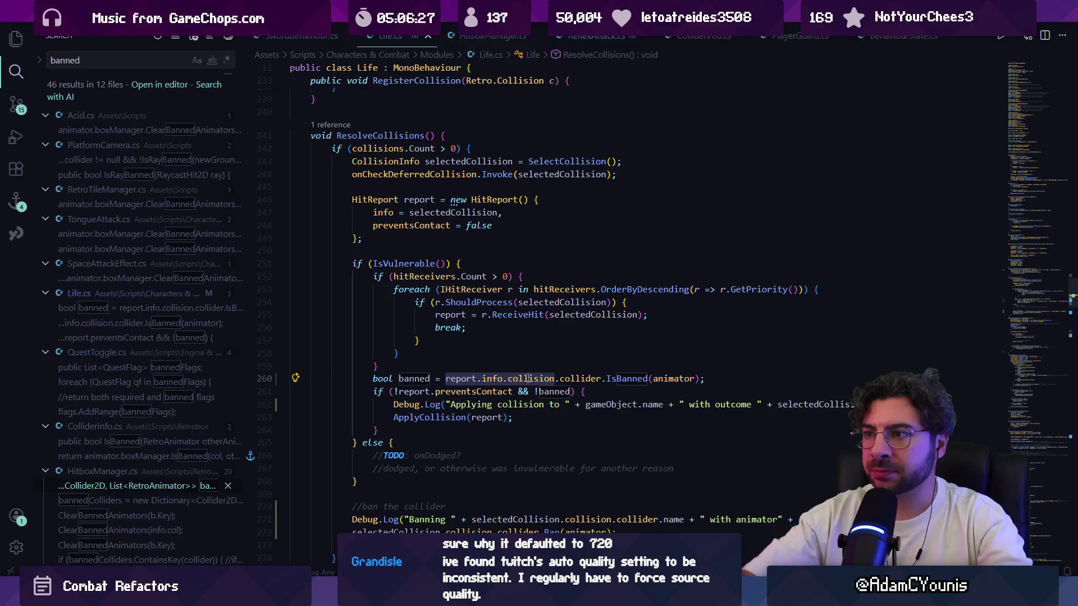
{"action": "type", "text": "selec"}
{"action": "key", "text": "Tab"}
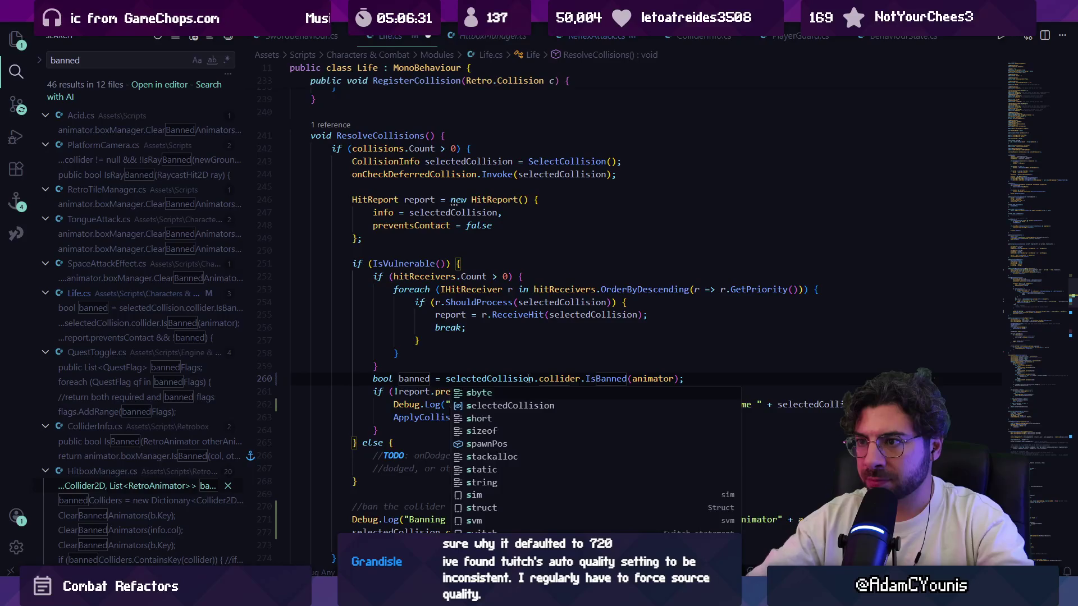
Step: Append .collision after selectedCollision, fix the 'colllision' typo, and save Life.cs
{"action": "type", "text": ".colllision"}
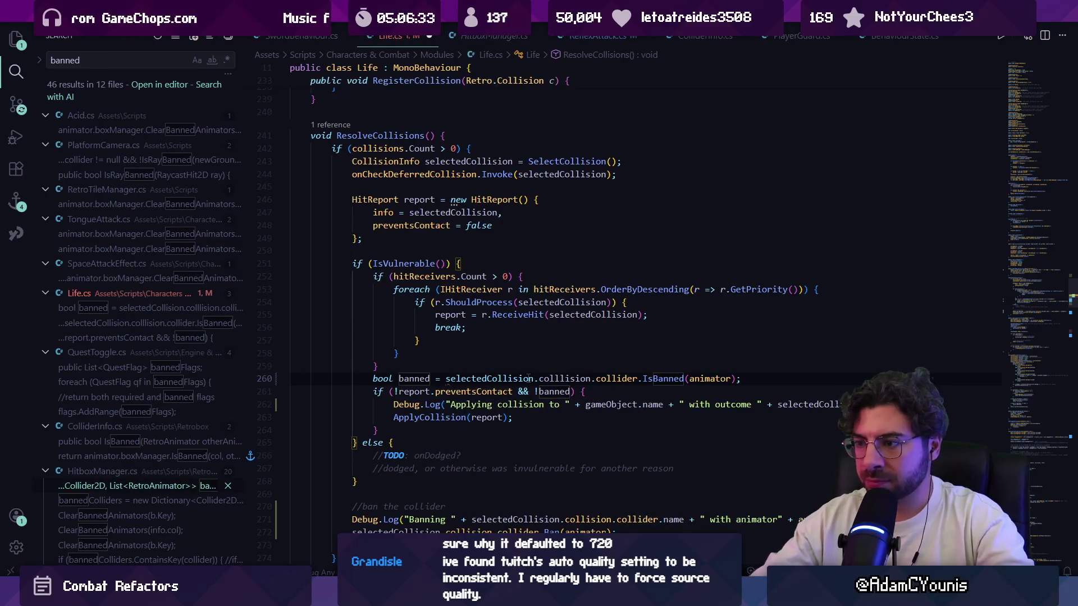
{"action": "key", "text": "Down"}
{"action": "key", "text": "Up"}
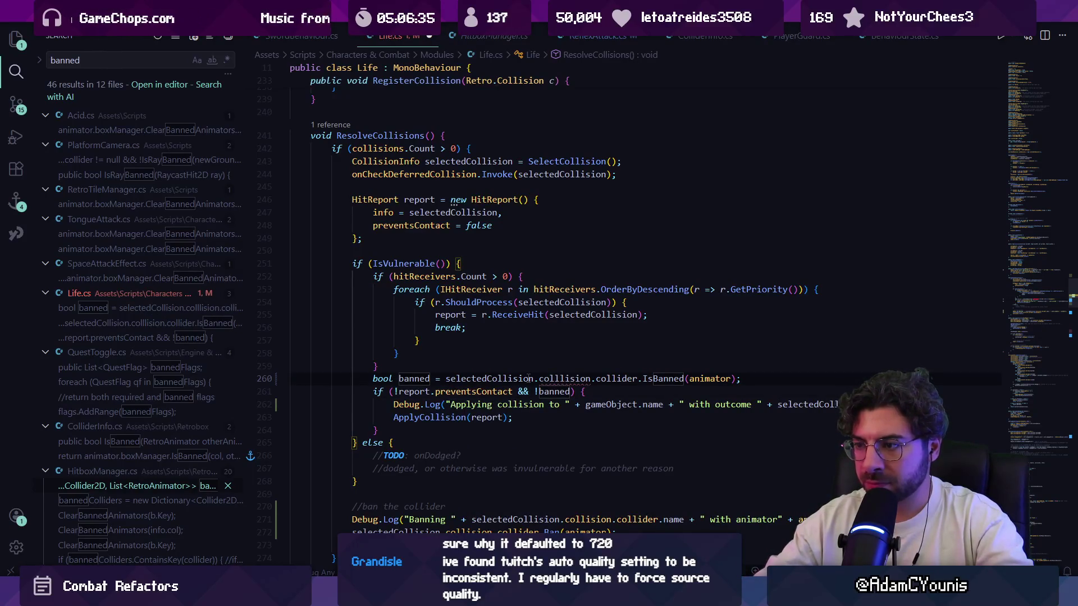
{"action": "key", "text": "BackSpace"}
{"action": "key", "text": "ctrl+s"}
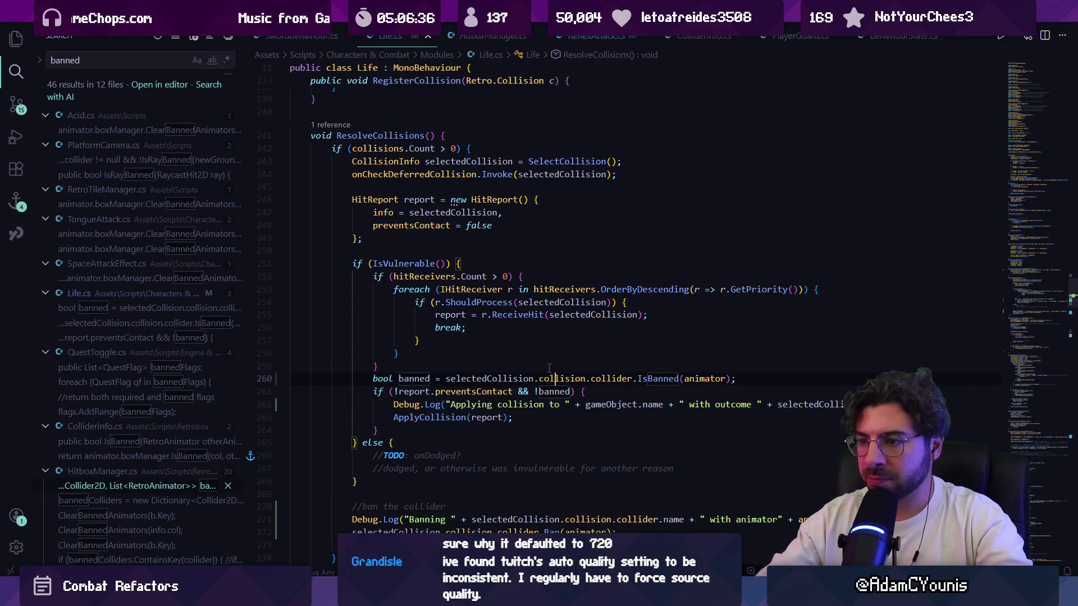
{"action": "key", "text": "Up"}
{"action": "scroll", "coordinate": [523, 373], "scroll_direction": "down", "scroll_amount": 2}
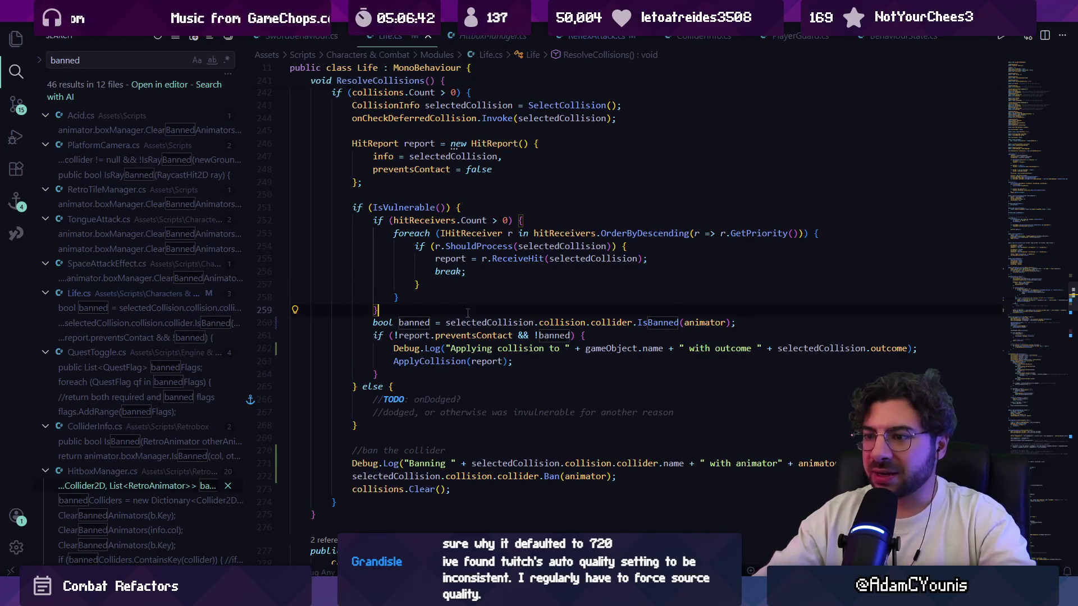
Step: Add a Debug.Log("banned? " + ...IsBanned(animator)) line above the banned check and save
{"action": "key", "text": "Return"}
{"action": "key", "text": "Down"}
{"action": "key", "text": "Down"}
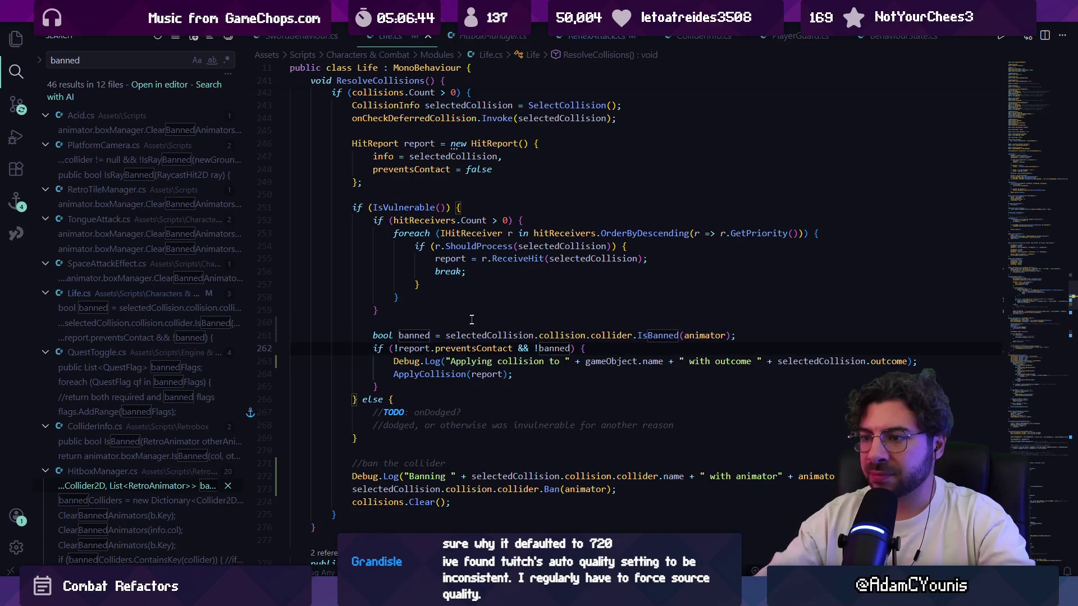
{"action": "left_click", "coordinate": [452, 325]}
{"action": "key", "text": "Tab"}
{"action": "type", "text": "Debug"}
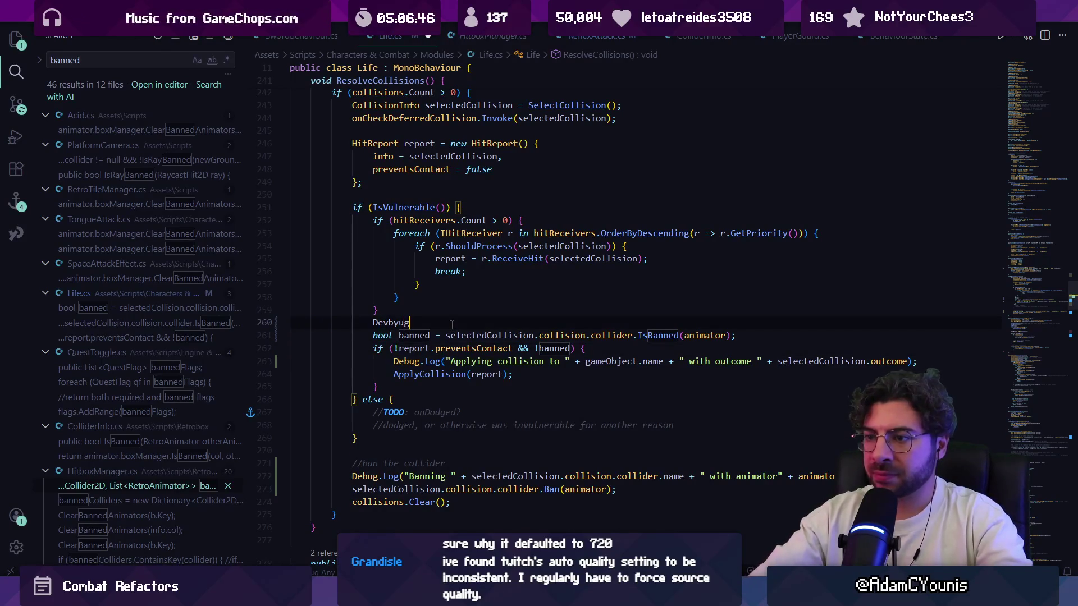
{"action": "key", "text": "BackSpace"}
{"action": "key", "text": "BackSpace"}
{"action": "key", "text": "BackSpace"}
{"action": "type", "text": "v"}
{"action": "key", "text": "BackSpace"}
{"action": "type", "text": "bug.Log"}
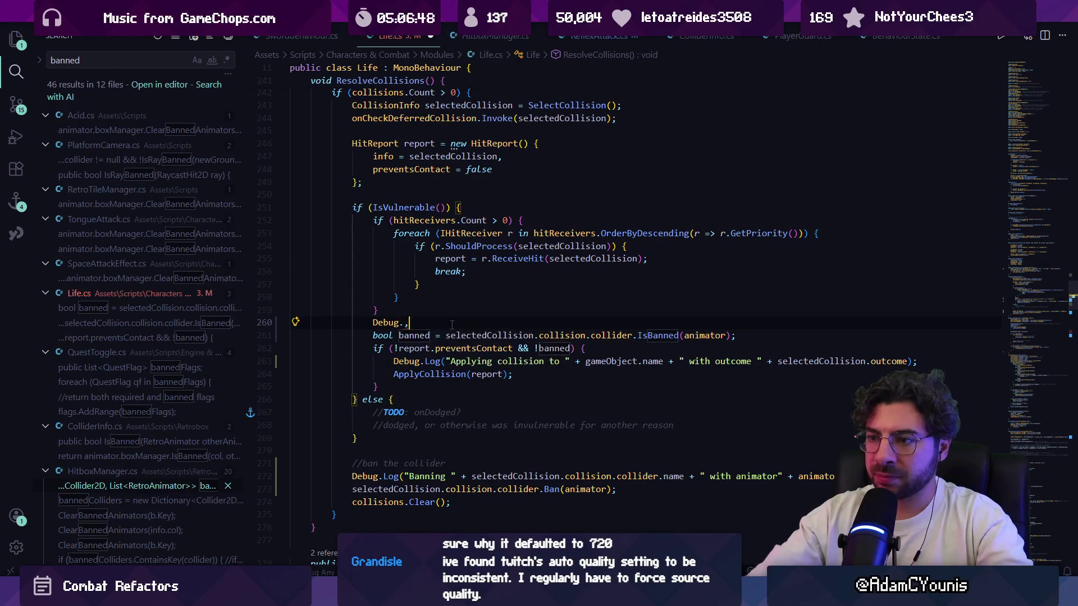
{"action": "type", "text": "(\"namm"}
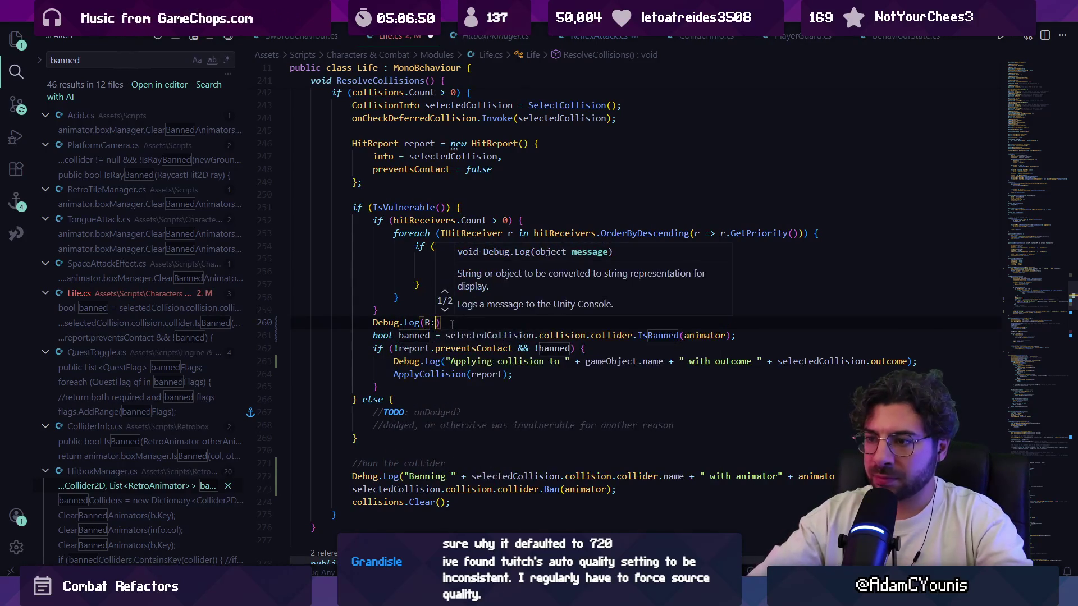
{"action": "key", "text": "BackSpace"}
{"action": "key", "text": "BackSpace"}
{"action": "key", "text": "BackSpace"}
{"action": "type", "text": "banned"}
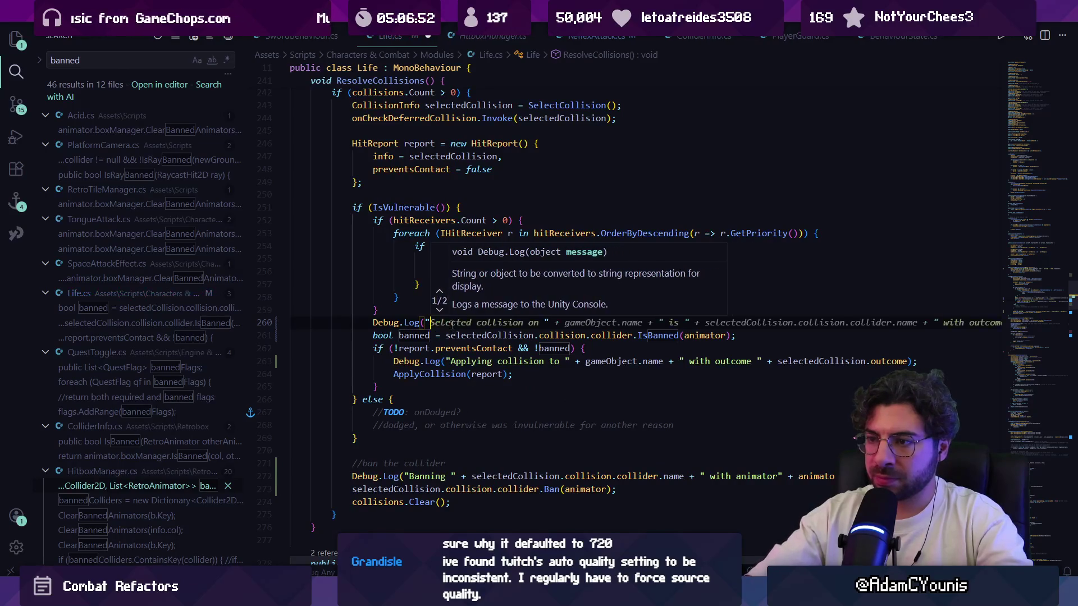
{"action": "type", "text": "?"}
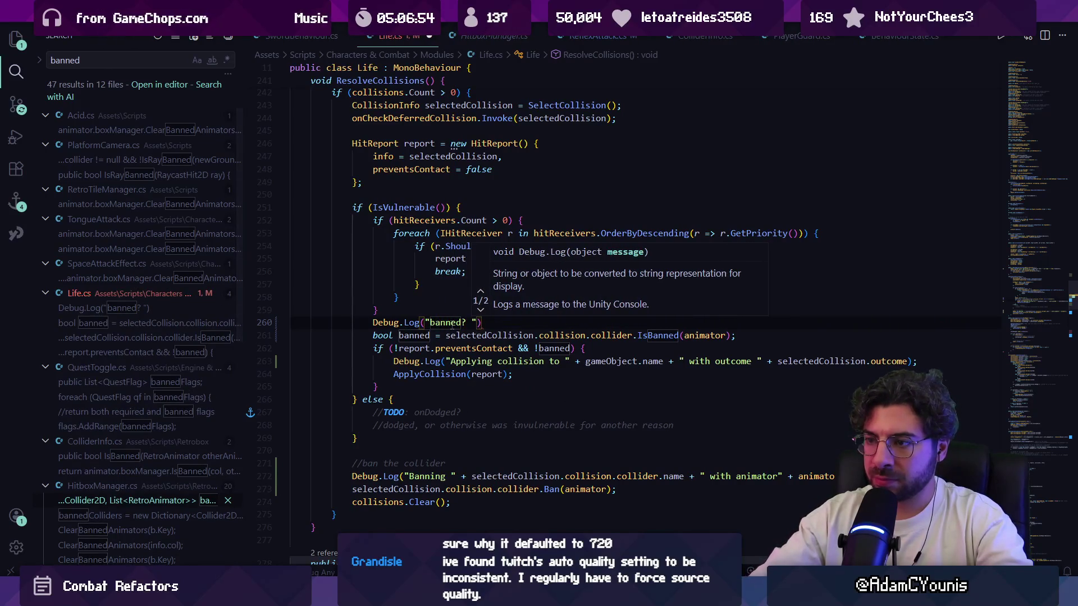
{"action": "key", "text": "Tab"}
{"action": "key", "text": "ctrl+s"}
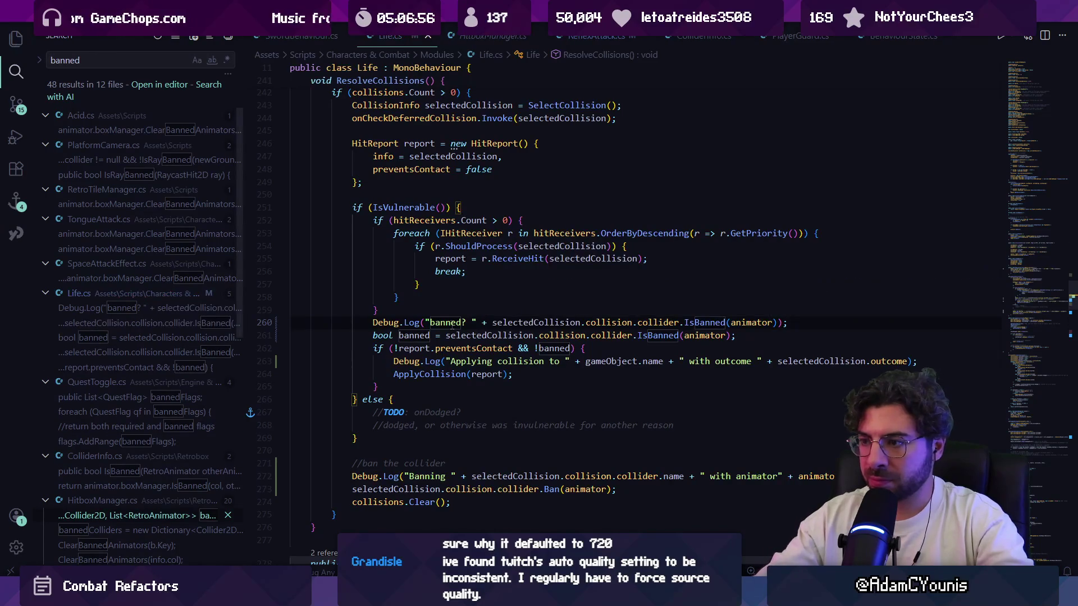
Step: Play the game, clear the Console, and enlarge the Console by shrinking the Game view
{"action": "key", "text": "alt+Tab"}
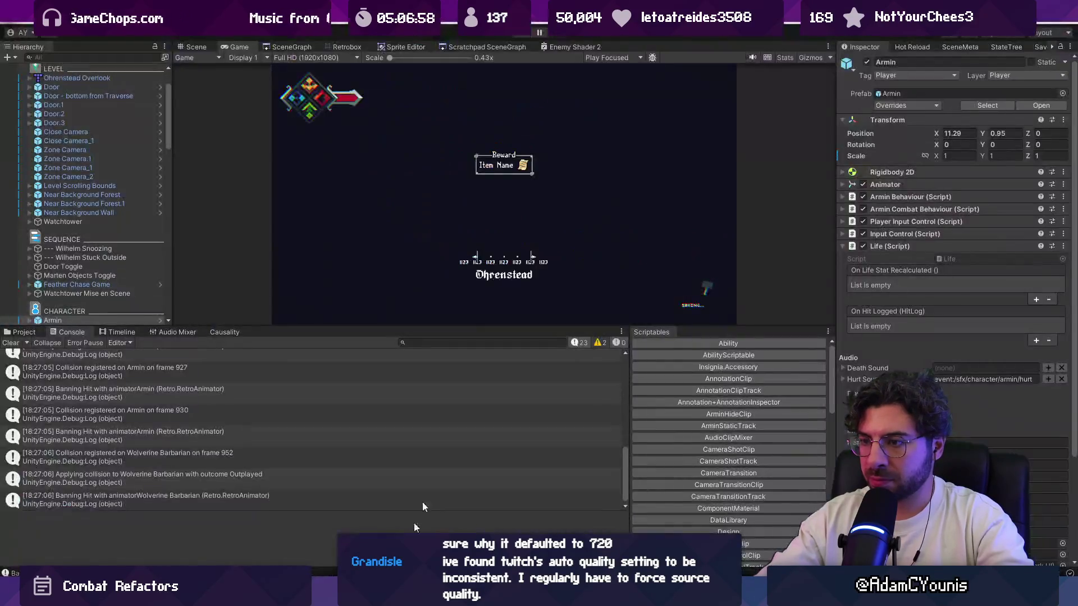
{"action": "left_click", "coordinate": [518, 34]}
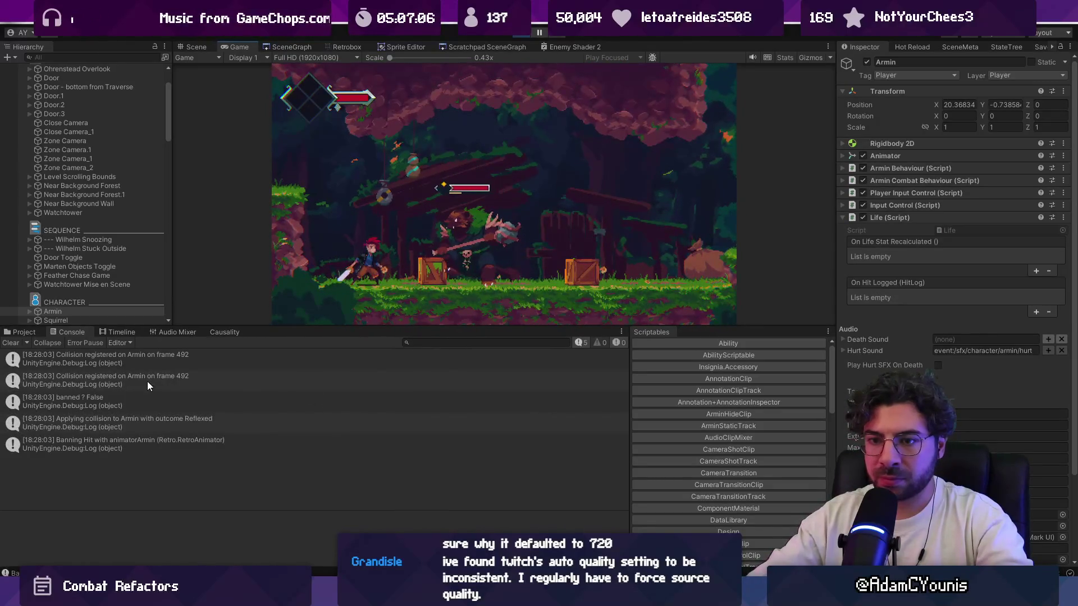
{"action": "left_click", "coordinate": [13, 344]}
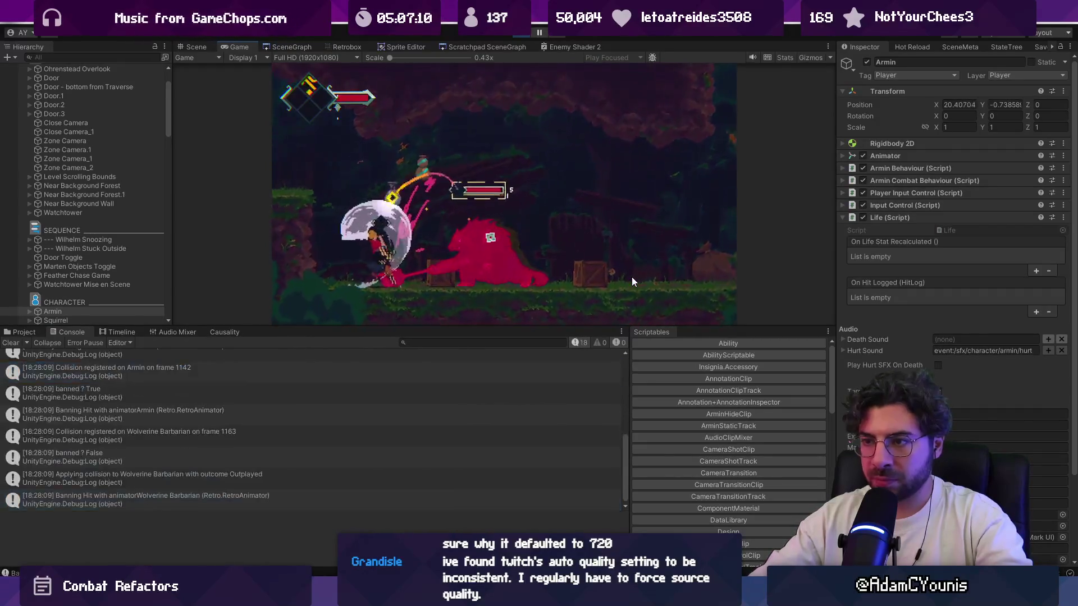
{"action": "left_click", "coordinate": [409, 400]}
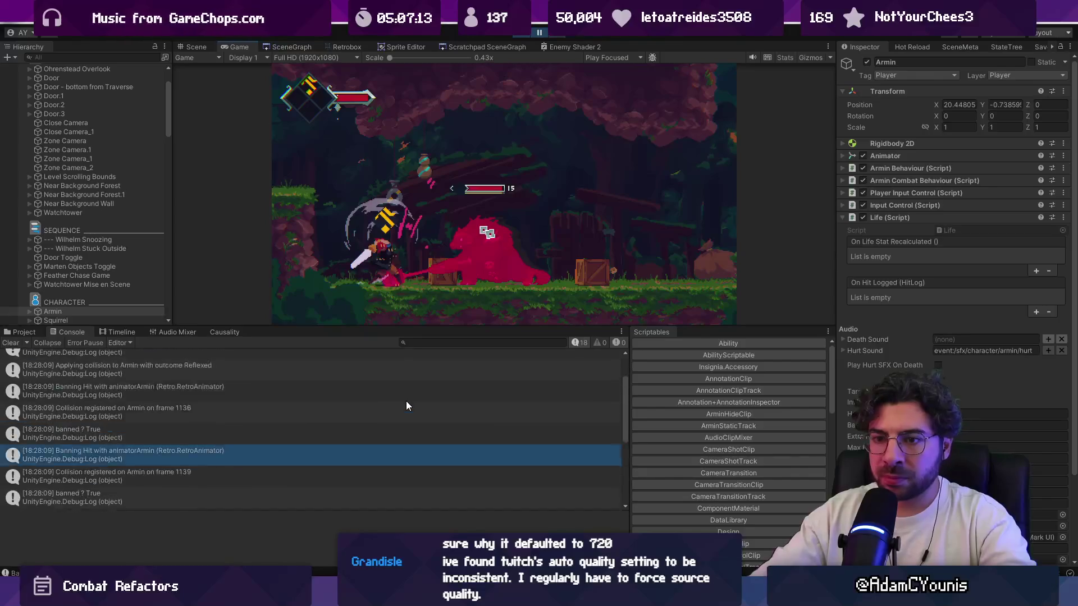
{"action": "scroll", "coordinate": [387, 393], "scroll_direction": "up", "scroll_amount": 3}
{"action": "left_click_drag", "start_coordinate": [331, 326], "coordinate": [361, 181]}
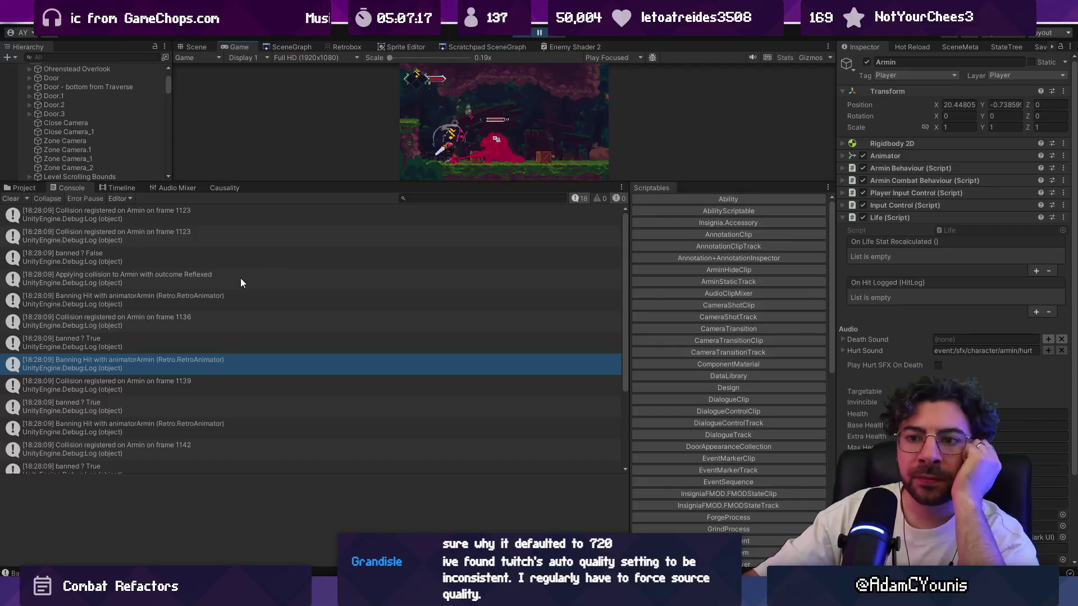
Step: Review the banned ? False/True and Banning Hit entries, then open one's source line in Life.cs
{"action": "left_click", "coordinate": [197, 260]}
{"action": "left_click", "coordinate": [203, 278]}
{"action": "left_click", "coordinate": [211, 293]}
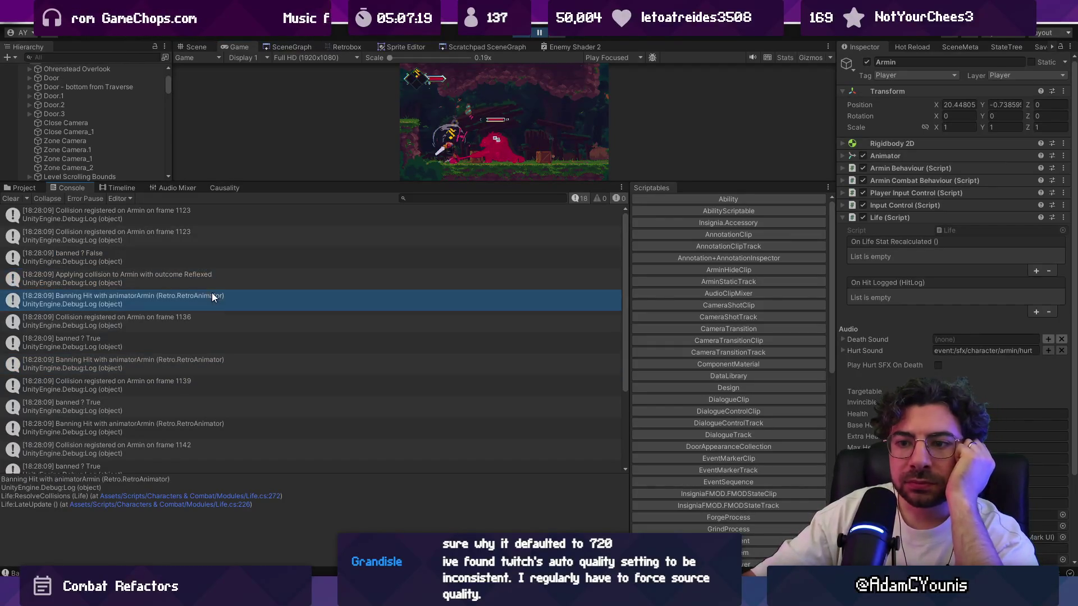
{"action": "left_click", "coordinate": [212, 316]}
{"action": "left_click", "coordinate": [208, 342]}
{"action": "left_click", "coordinate": [209, 355]}
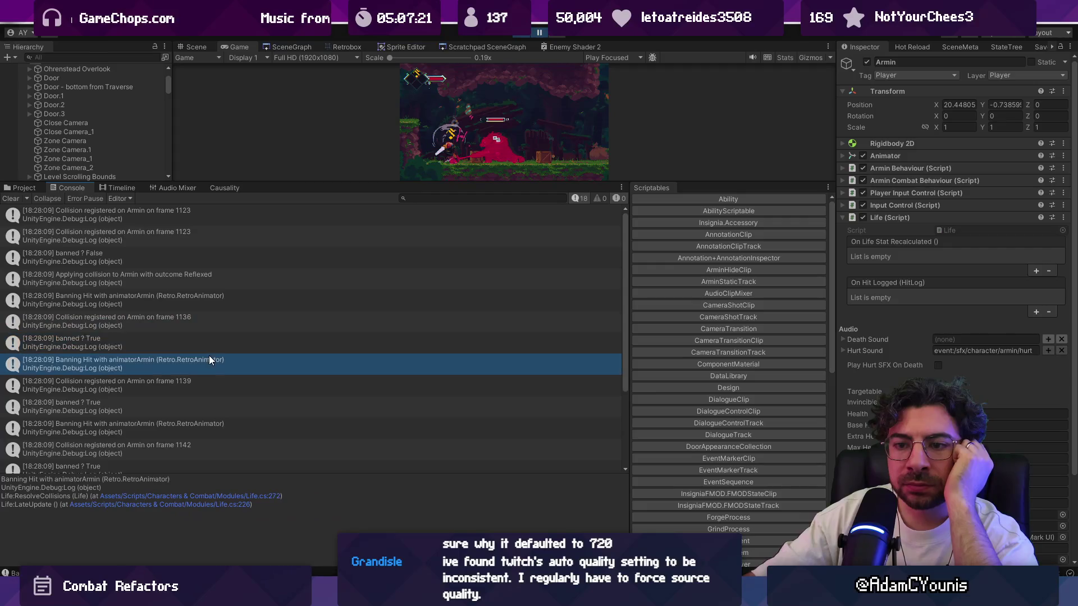
{"action": "left_click", "coordinate": [209, 347]}
{"action": "left_click", "coordinate": [210, 362]}
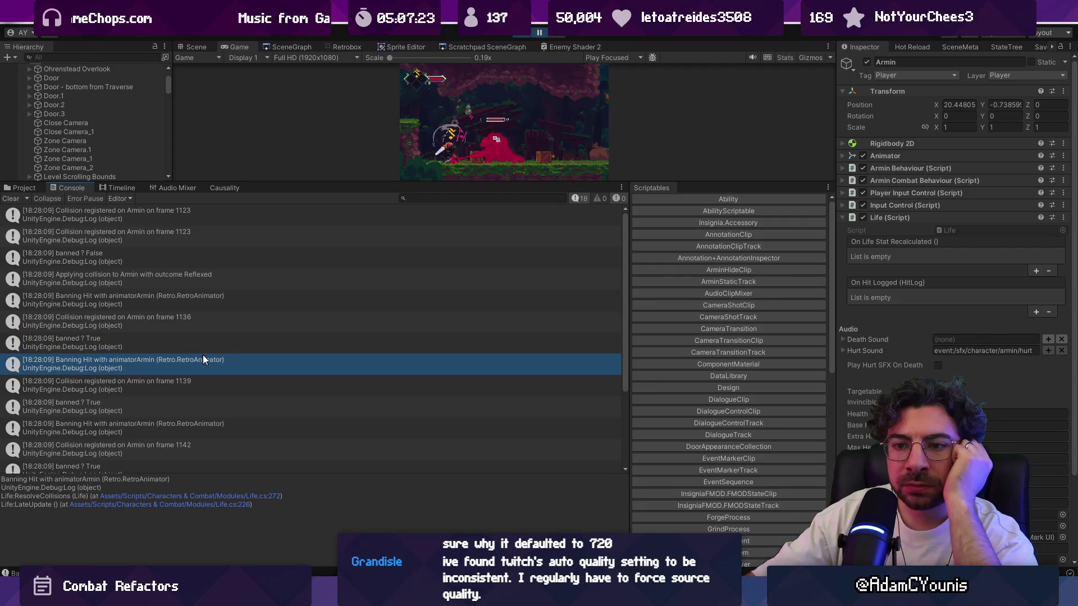
{"action": "left_click", "coordinate": [201, 345]}
{"action": "left_click", "coordinate": [202, 356]}
{"action": "left_click", "coordinate": [203, 342]}
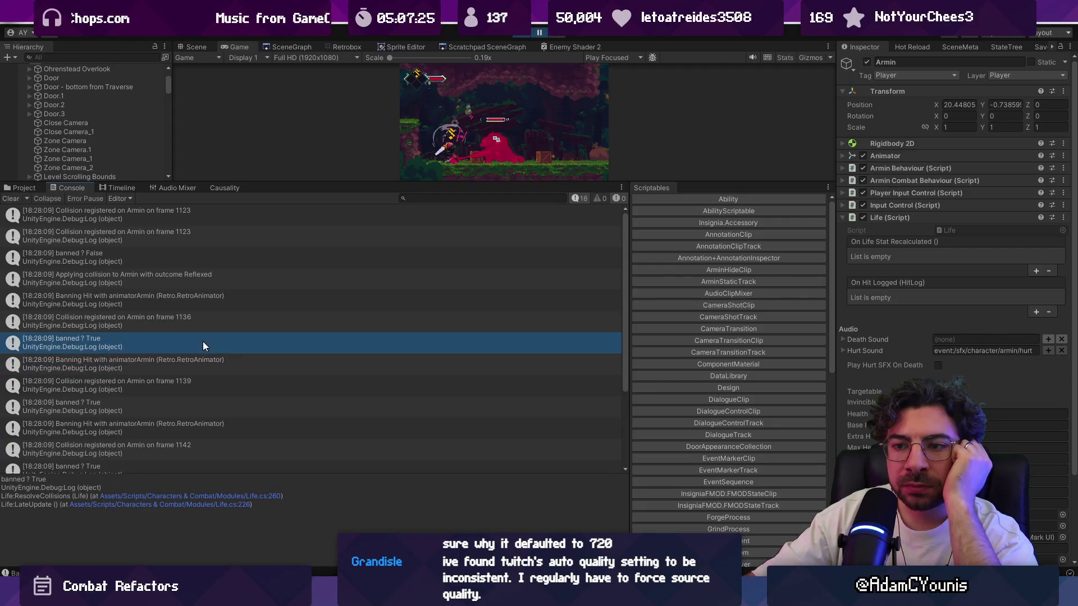
{"action": "double_click", "coordinate": [203, 341]}
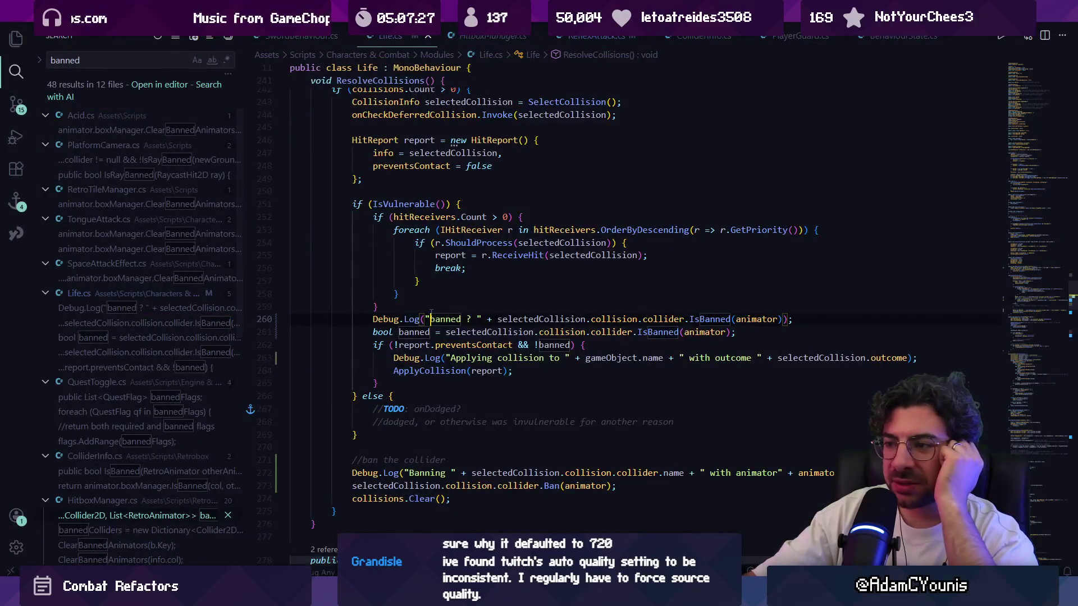
Step: Review the !banned condition on line 262 and the Banning log on line 272
{"action": "left_click", "coordinate": [539, 345]}
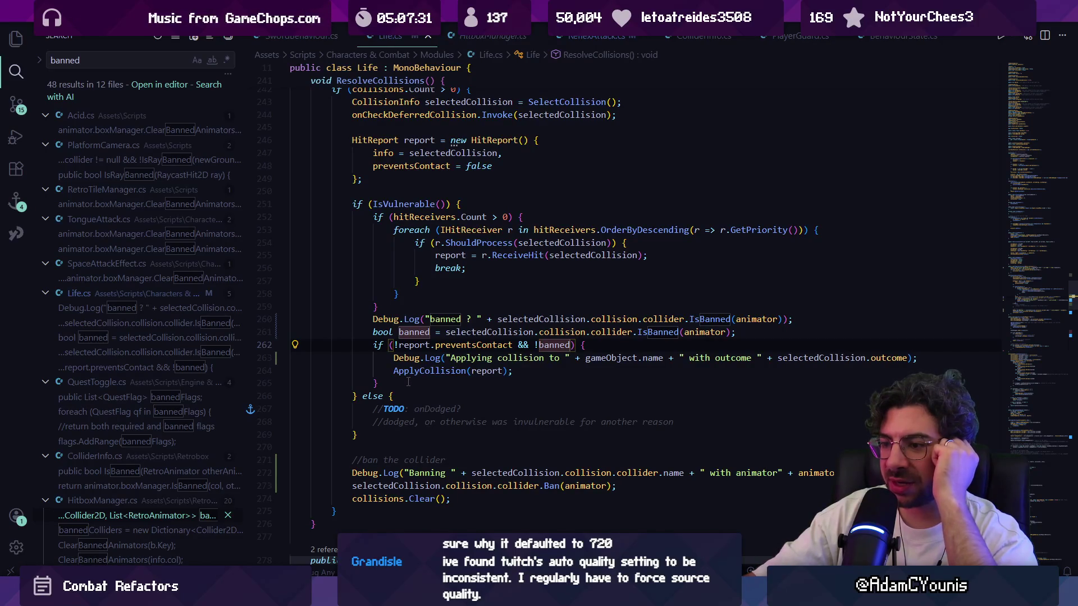
{"action": "double_click", "coordinate": [434, 473]}
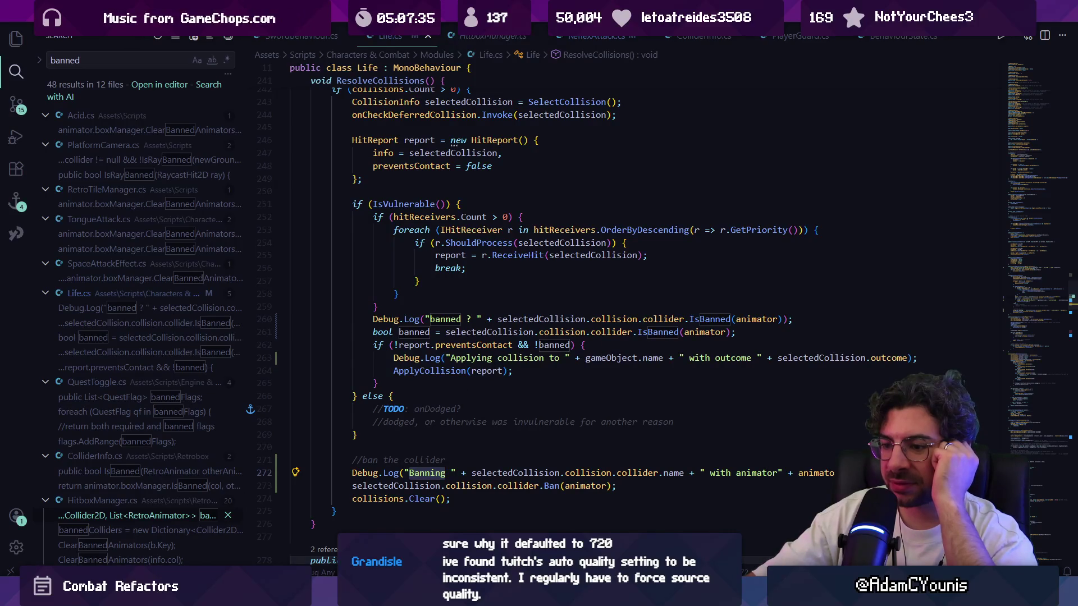
{"action": "key", "text": "alt+Tab"}
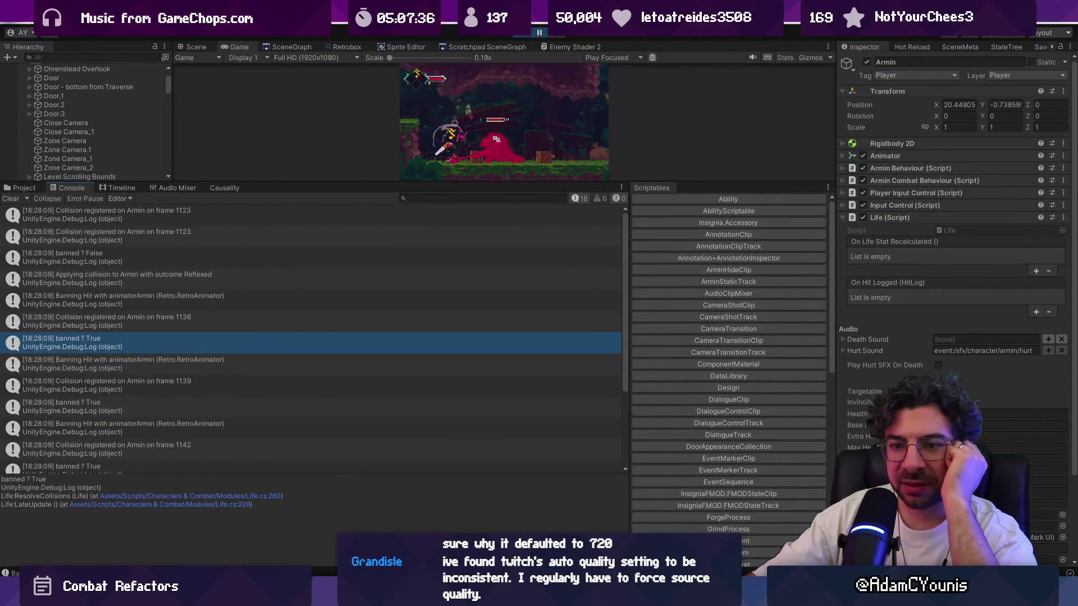
Step: Read the Banning Hit, banned ? True and Wolverine Barbarian frame 1163 collision entries
{"action": "left_click", "coordinate": [281, 386]}
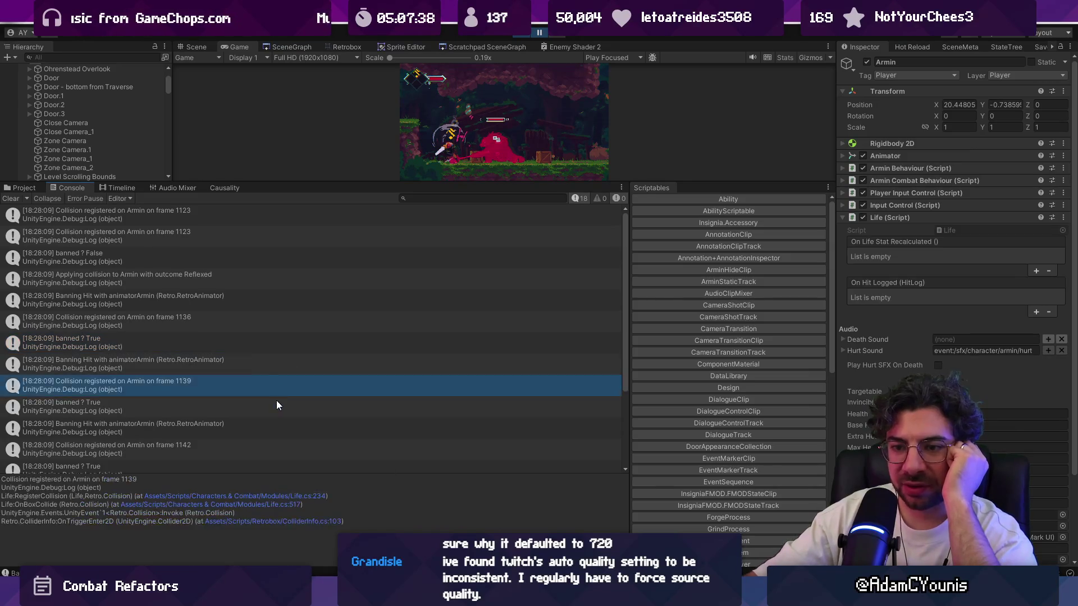
{"action": "left_click", "coordinate": [276, 400]}
{"action": "scroll", "coordinate": [277, 398], "scroll_direction": "down", "scroll_amount": 3}
{"action": "left_click", "coordinate": [246, 335]}
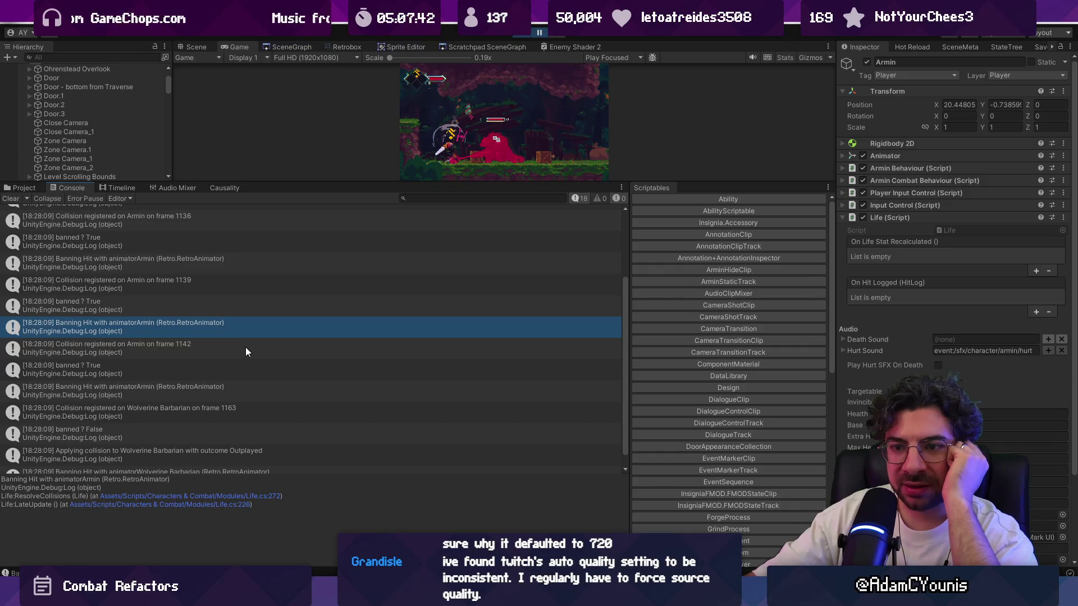
{"action": "left_click", "coordinate": [245, 352]}
{"action": "left_click", "coordinate": [250, 368]}
{"action": "scroll", "coordinate": [255, 385], "scroll_direction": "down", "scroll_amount": 1}
{"action": "left_click", "coordinate": [253, 376]}
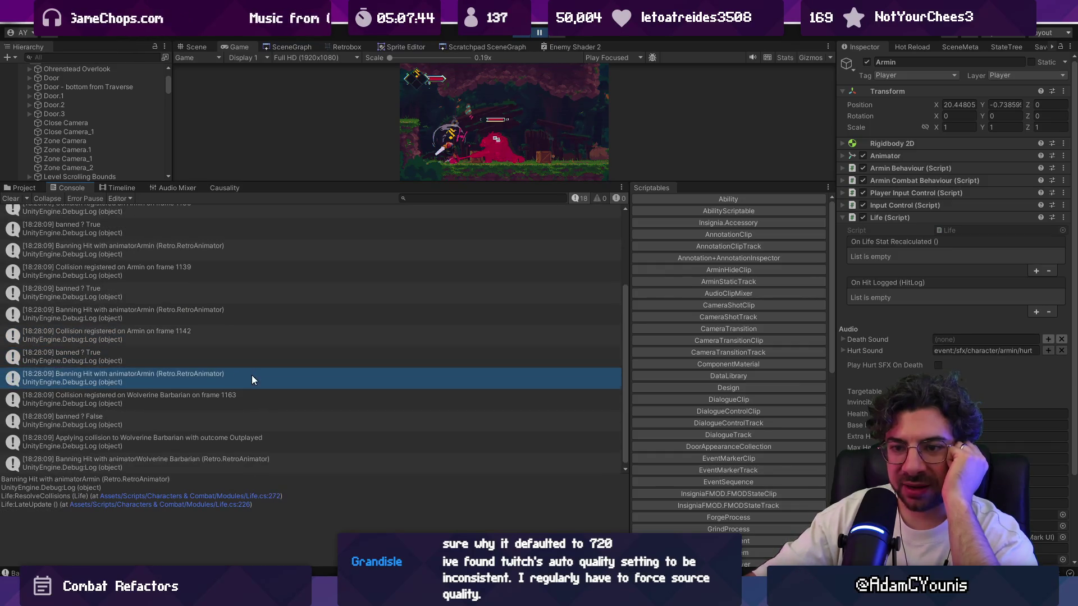
{"action": "left_click", "coordinate": [256, 396]}
{"action": "left_click", "coordinate": [254, 438]}
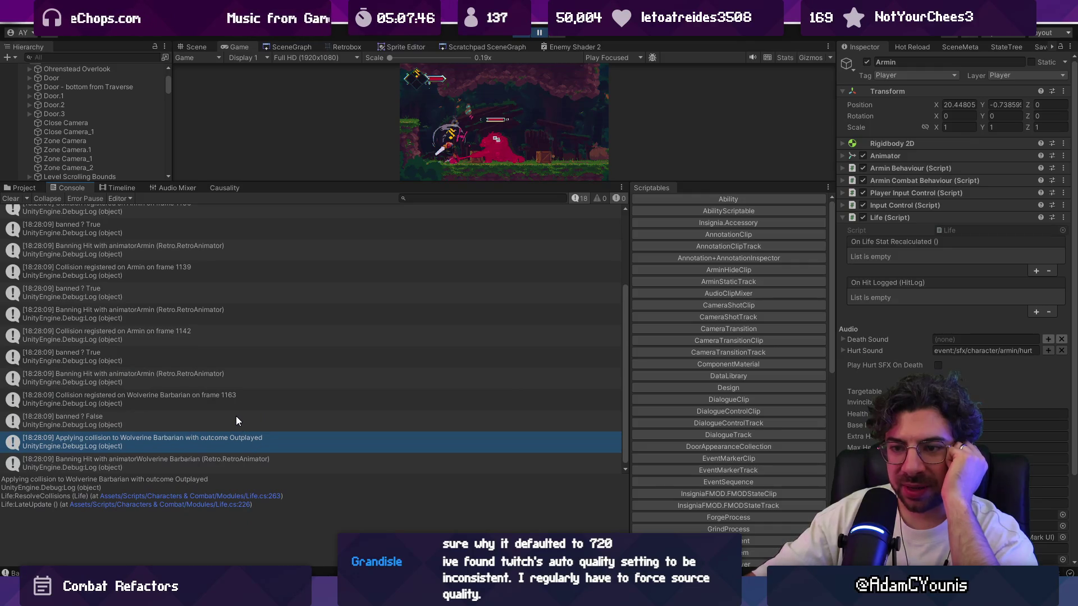
{"action": "left_click", "coordinate": [232, 401]}
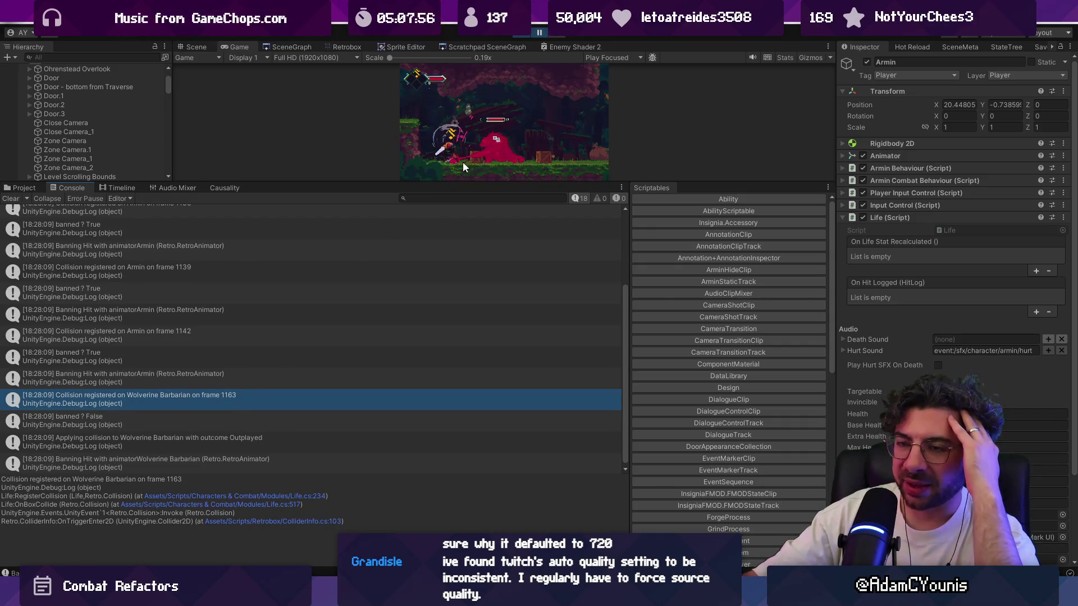
{"action": "scroll", "coordinate": [232, 304], "scroll_direction": "up", "scroll_amount": 2}
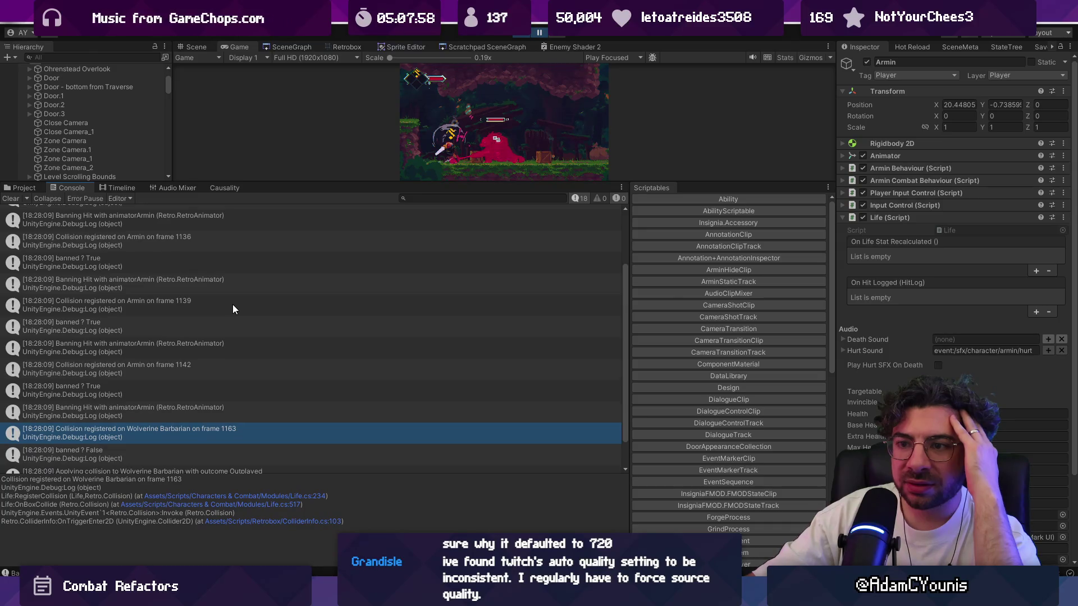
Step: Drag the Game/Console splitter down to give the Game view more room
{"action": "key", "text": "alt+Tab"}
{"action": "key", "text": "alt+Tab"}
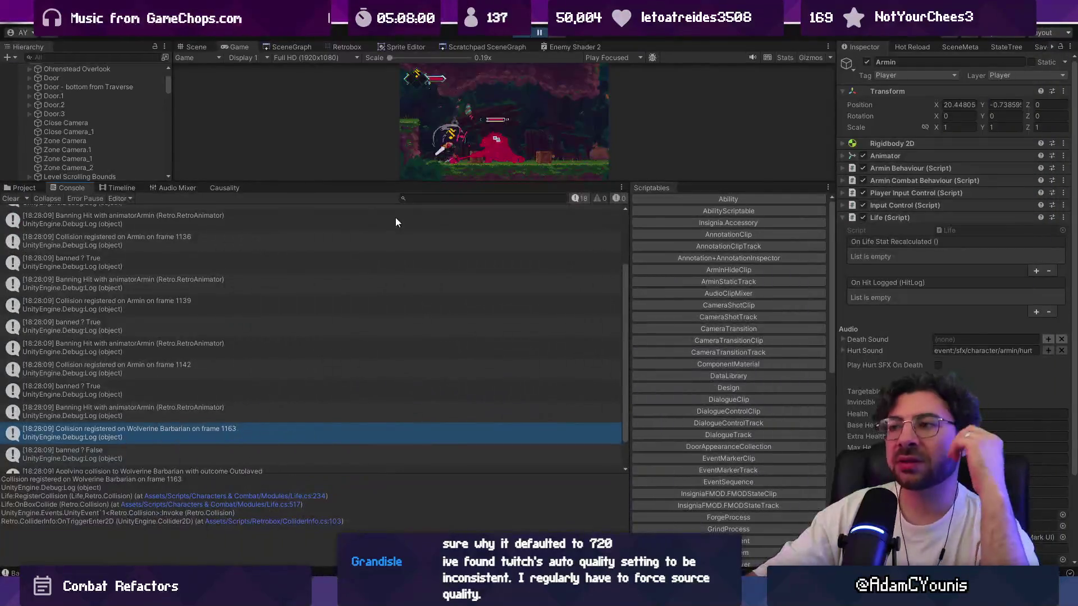
{"action": "mouse_move", "coordinate": [410, 182]}
{"action": "left_mouse_down"}
{"action": "mouse_move", "coordinate": [402, 272]}
{"action": "mouse_move", "coordinate": [402, 205]}
{"action": "left_mouse_up"}
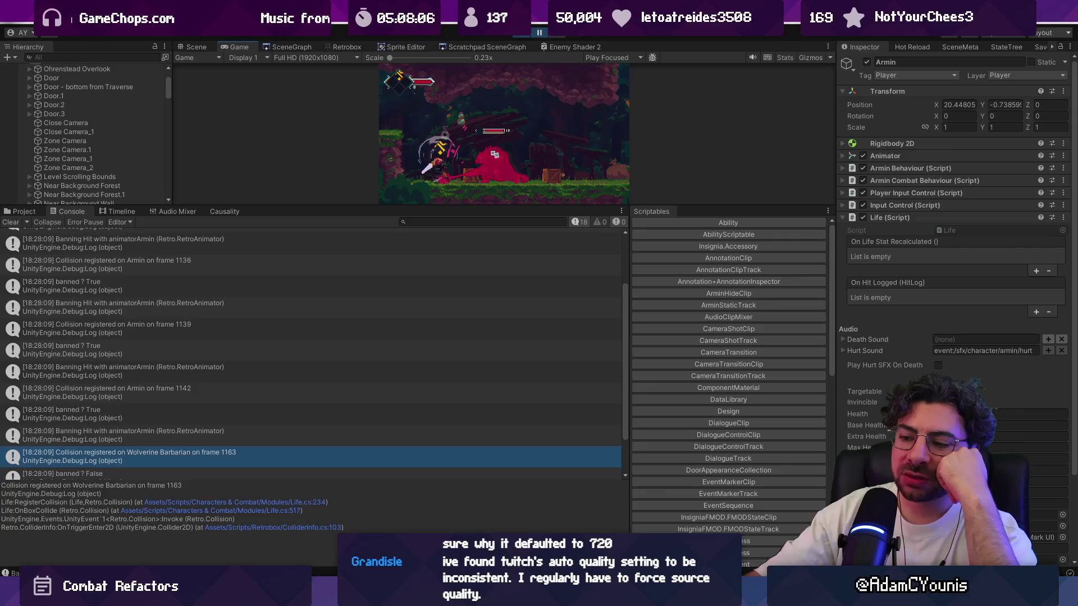
{"action": "mouse_move", "coordinate": [404, 593]}
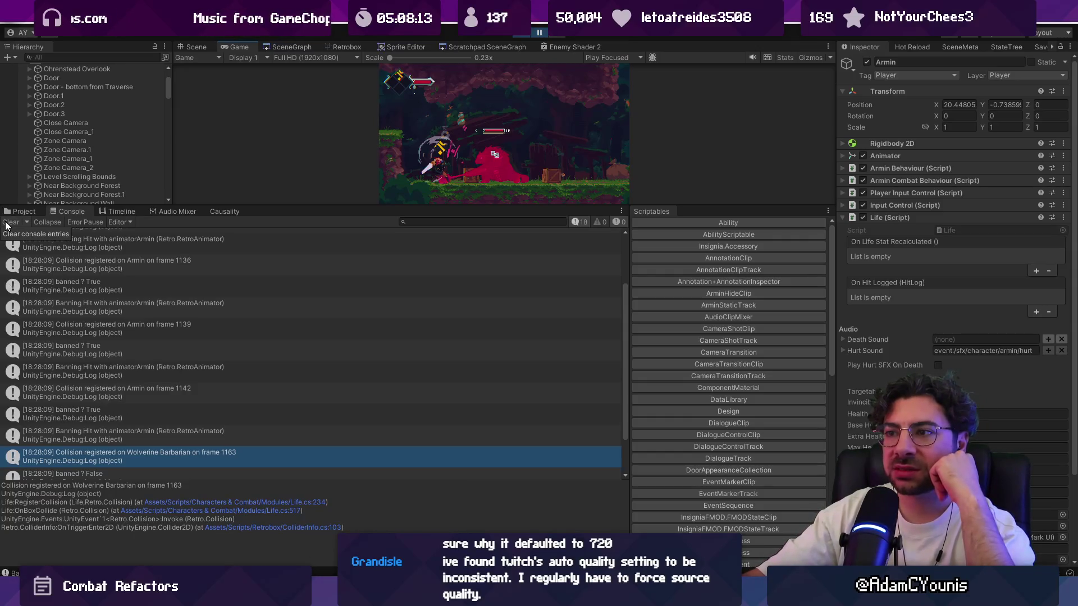
{"action": "key", "text": "alt+Tab"}
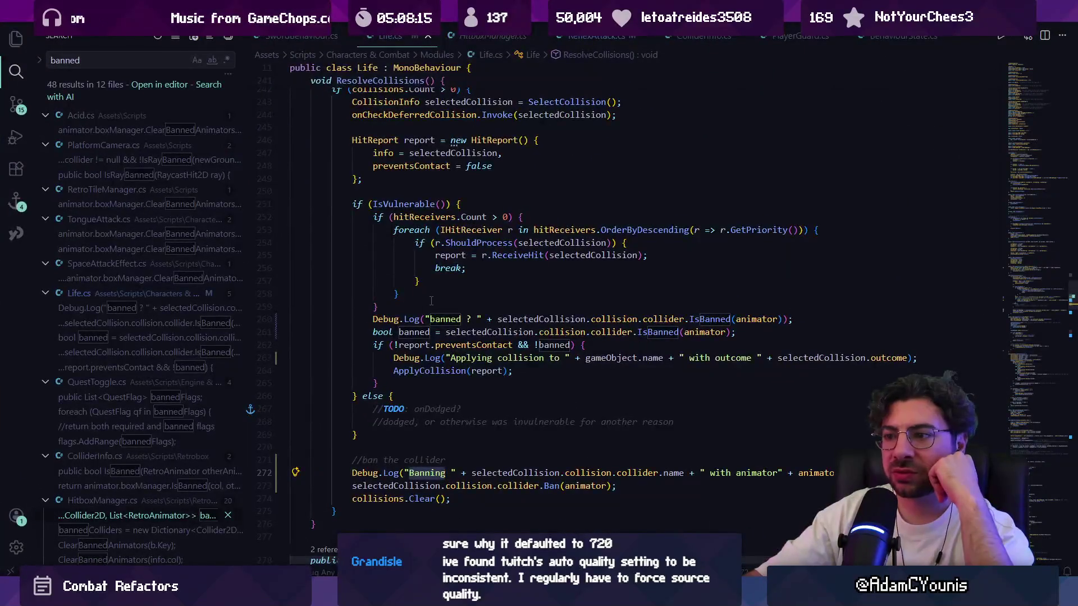
Step: Delete the banned ? logging line below the hit receivers loop in Life.cs
{"action": "scroll", "coordinate": [431, 301], "scroll_direction": "up", "scroll_amount": 1}
{"action": "left_click_drag", "start_coordinate": [291, 253], "coordinate": [479, 298]}
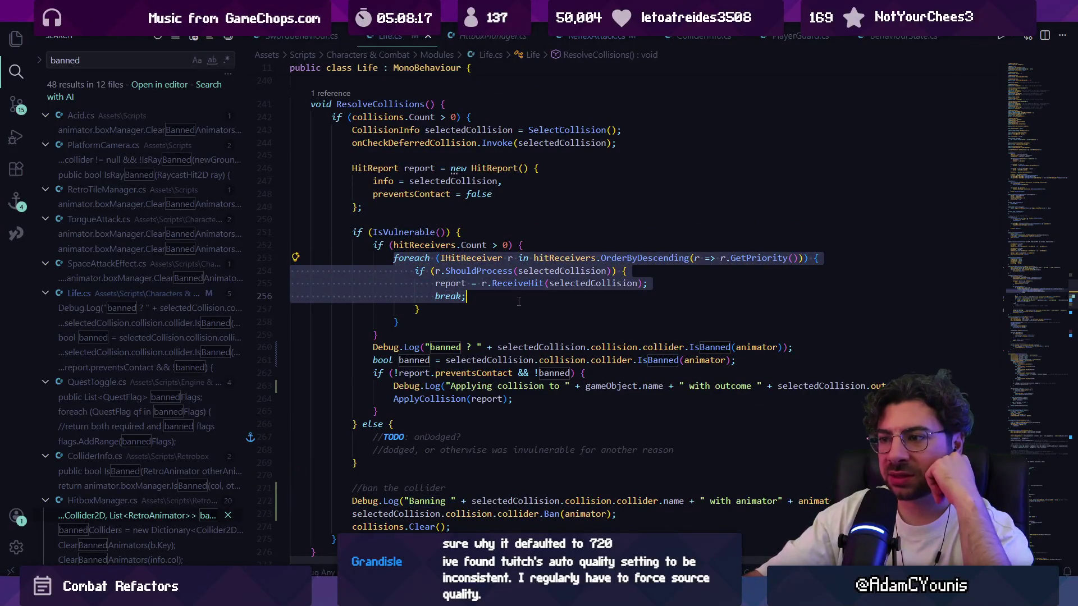
{"action": "left_click", "coordinate": [480, 298]}
{"action": "left_click_drag", "start_coordinate": [408, 318], "coordinate": [292, 241]}
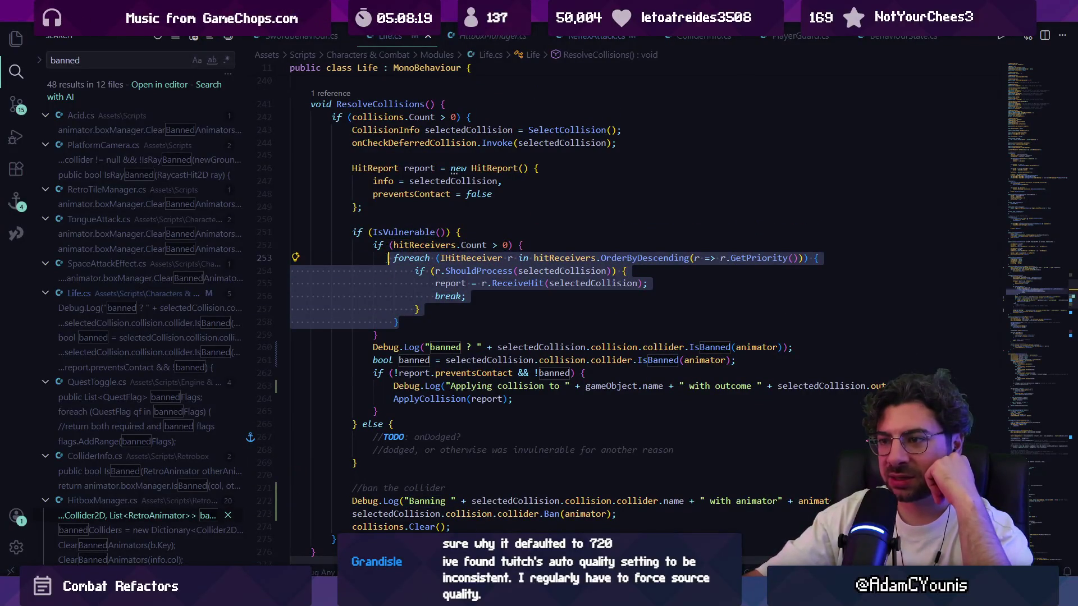
{"action": "key", "text": "alt+Tab"}
{"action": "key", "text": "alt+Tab"}
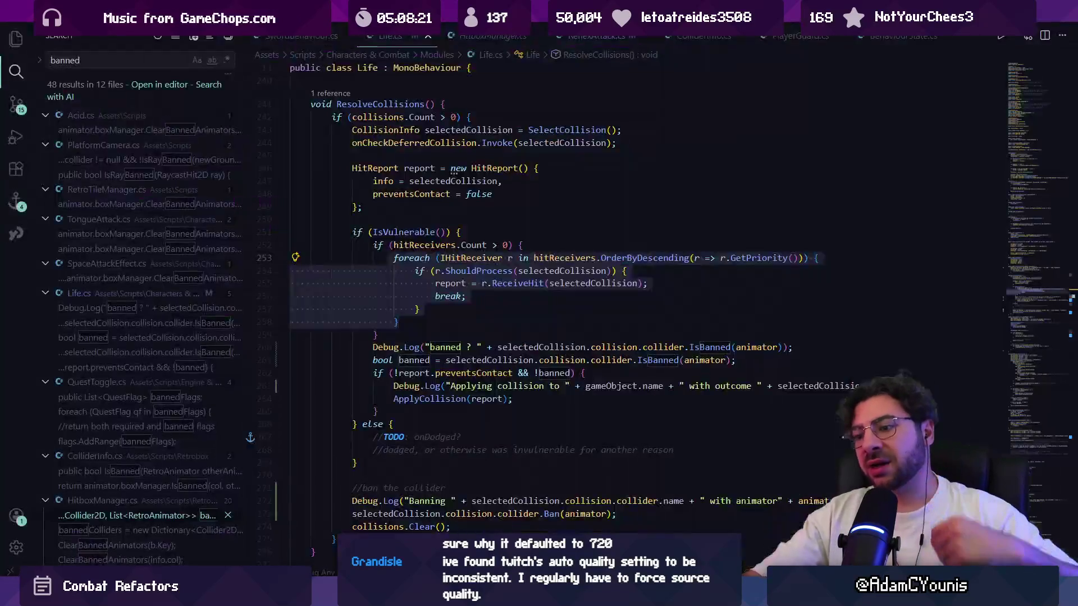
{"action": "left_click", "coordinate": [441, 335]}
{"action": "key", "text": "Down"}
{"action": "key", "text": "Home"}
{"action": "key", "text": "Home"}
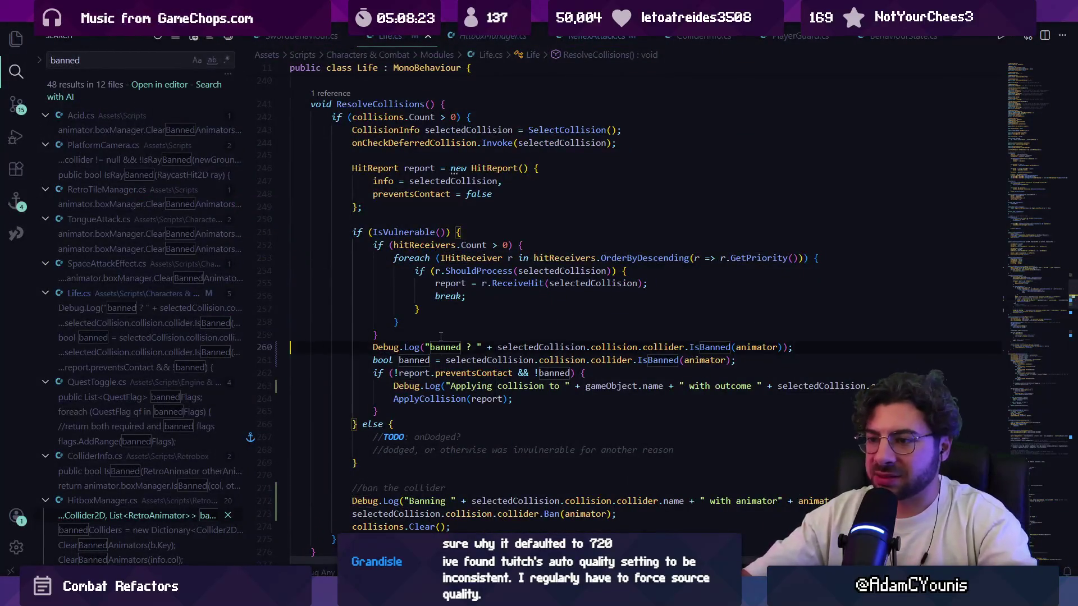
{"action": "key", "text": "shift+Down"}
{"action": "key", "text": "Delete"}
{"action": "key", "text": "Down"}
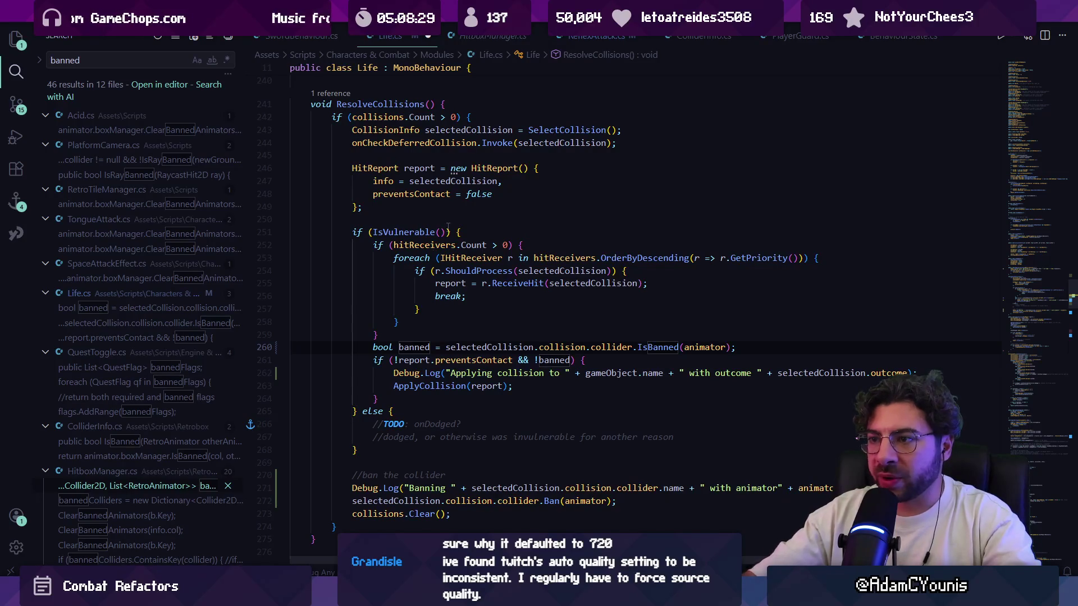
Step: Move the bool banned declaration above the vulnerability check
{"action": "type", "text": "&&"}
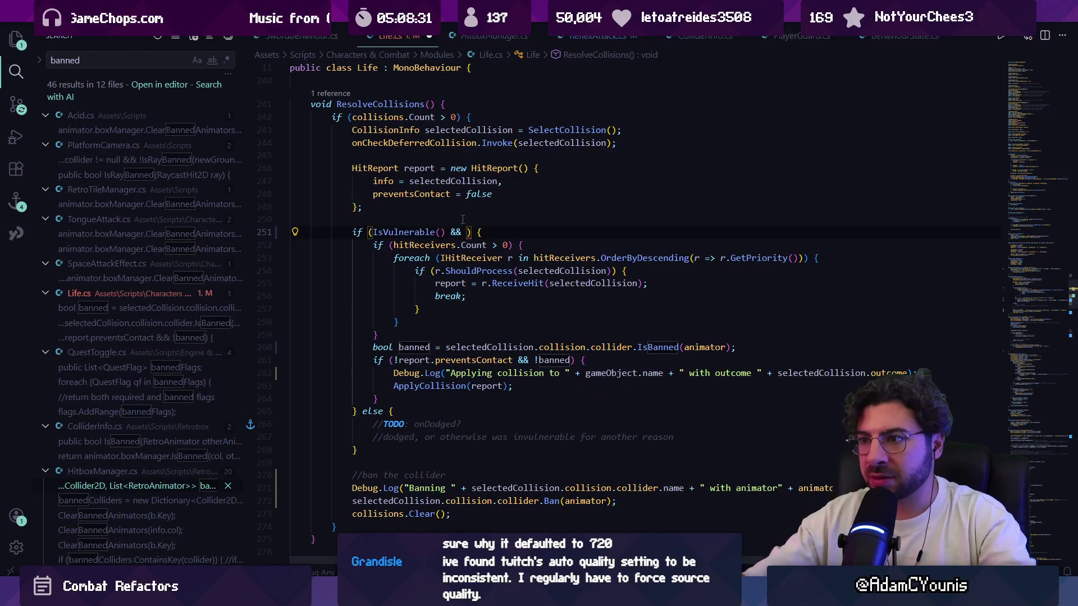
{"action": "left_click", "coordinate": [429, 347]}
{"action": "key", "text": "ctrl+x"}
{"action": "left_click", "coordinate": [412, 219]}
{"action": "key", "text": "ctrl+v"}
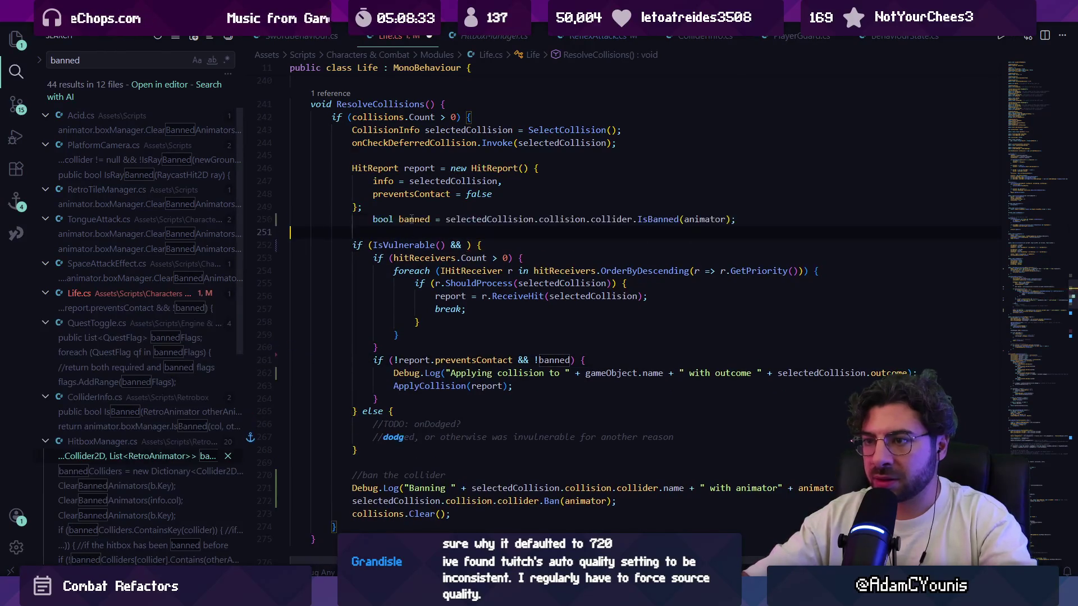
{"action": "left_click", "coordinate": [412, 219]}
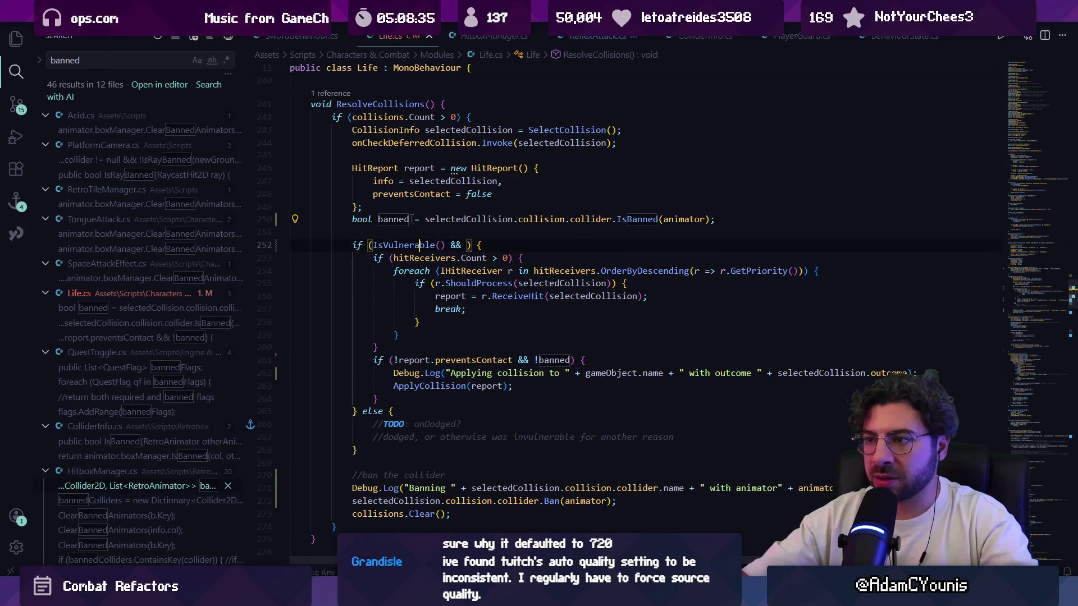
Step: Add && !banned to the vulnerability condition and save the script
{"action": "key", "text": "Right"}
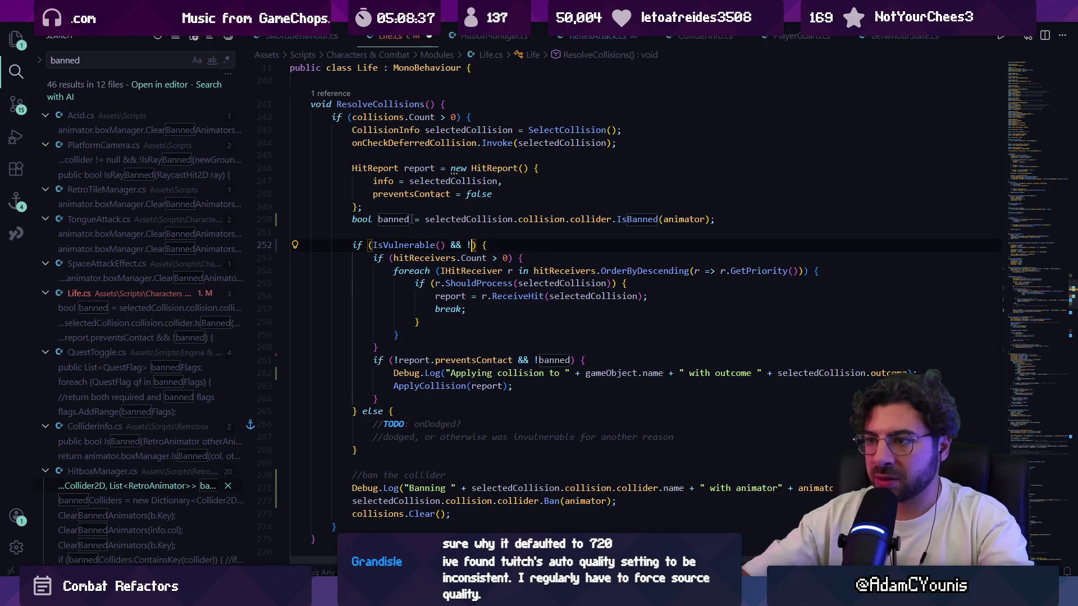
{"action": "type", "text": "na"}
{"action": "key", "text": "BackSpace"}
{"action": "type", "text": "banned"}
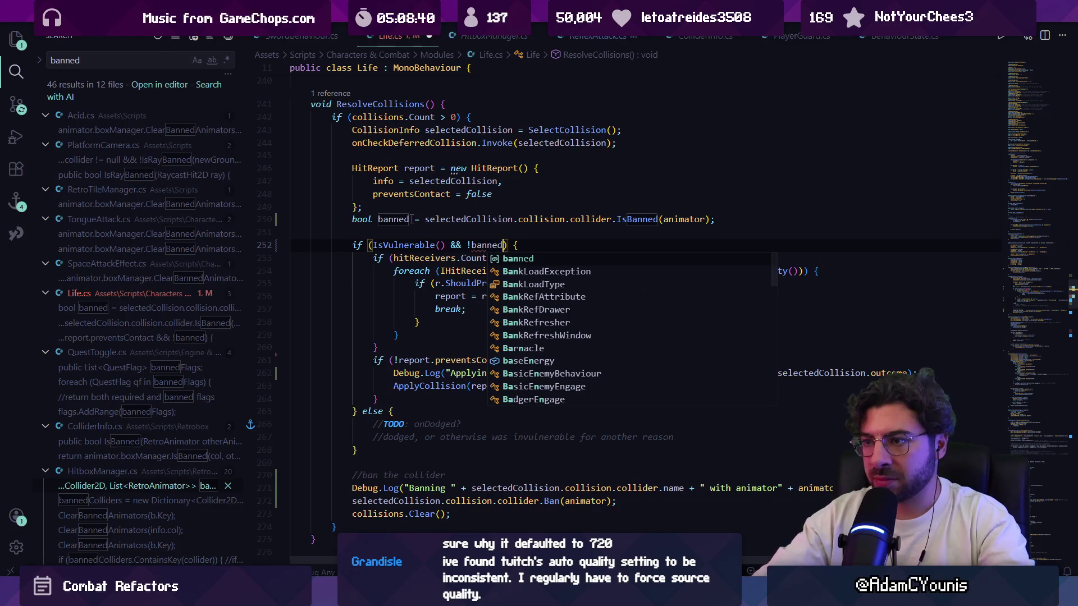
{"action": "key", "text": "Tab"}
{"action": "key", "text": "ctrl+s"}
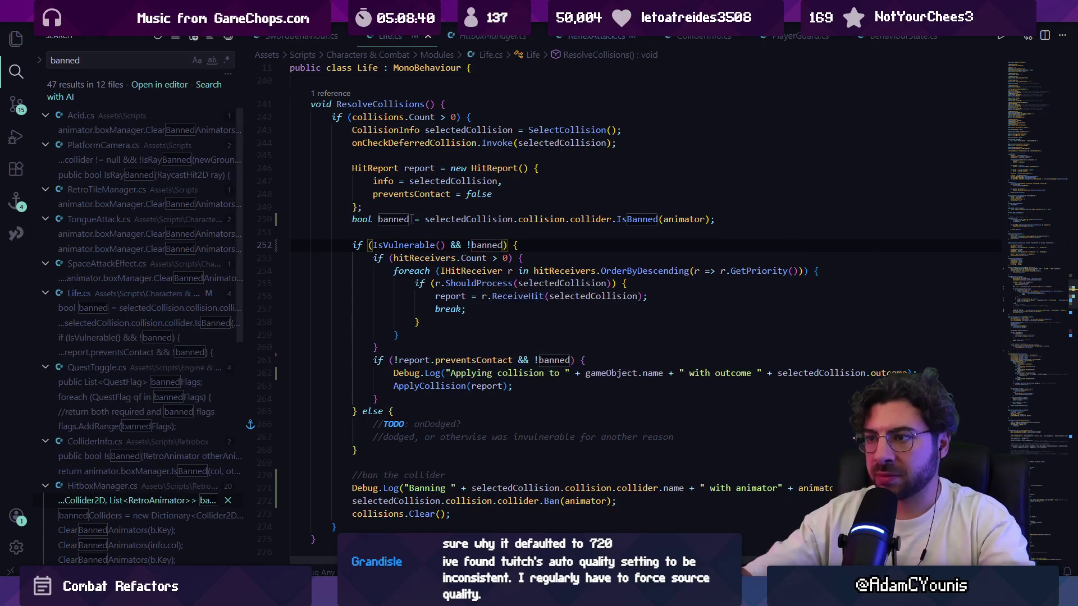
Step: Replace selectedCollision with report.info in the banned declaration and the Ban call
{"action": "left_click", "coordinate": [412, 219]}
{"action": "key", "text": "ctrl+Right"}
{"action": "key", "text": "ctrl+shift+Right"}
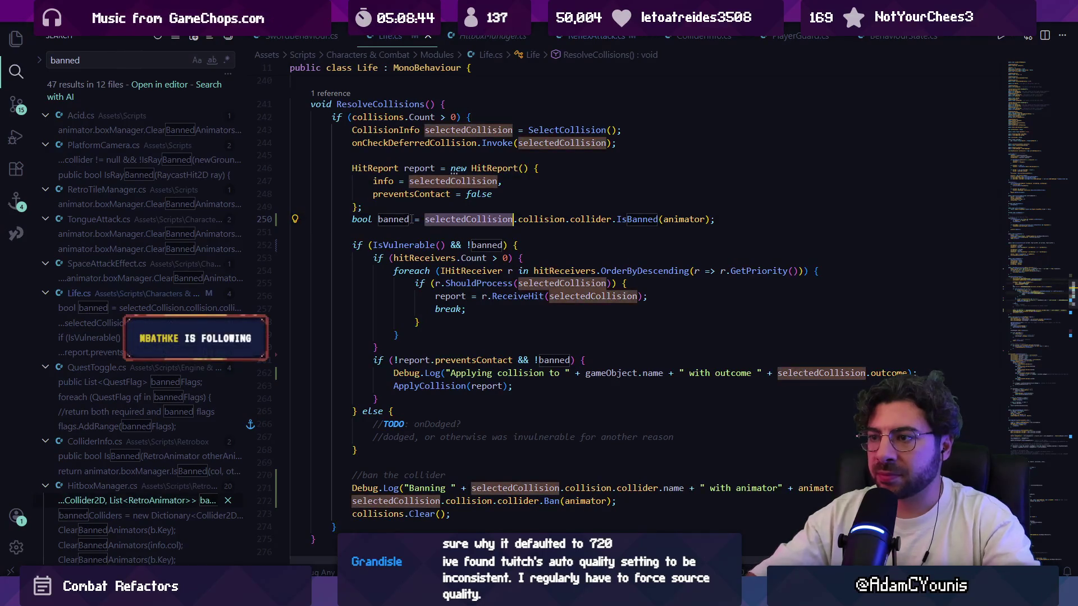
{"action": "type", "text": "report.info"}
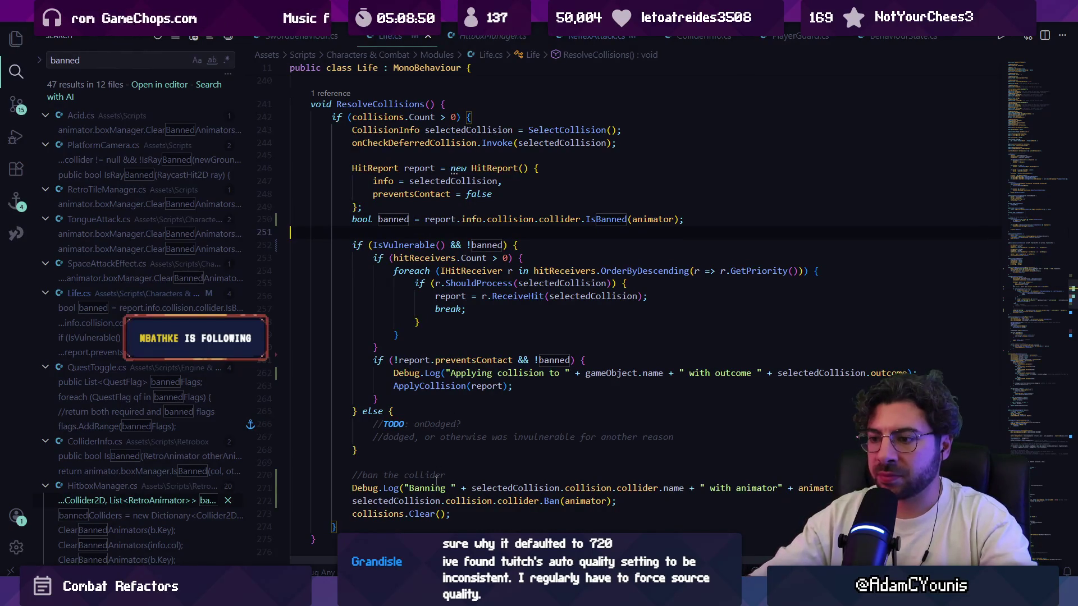
{"action": "double_click", "coordinate": [412, 500]}
{"action": "type", "text": "r"}
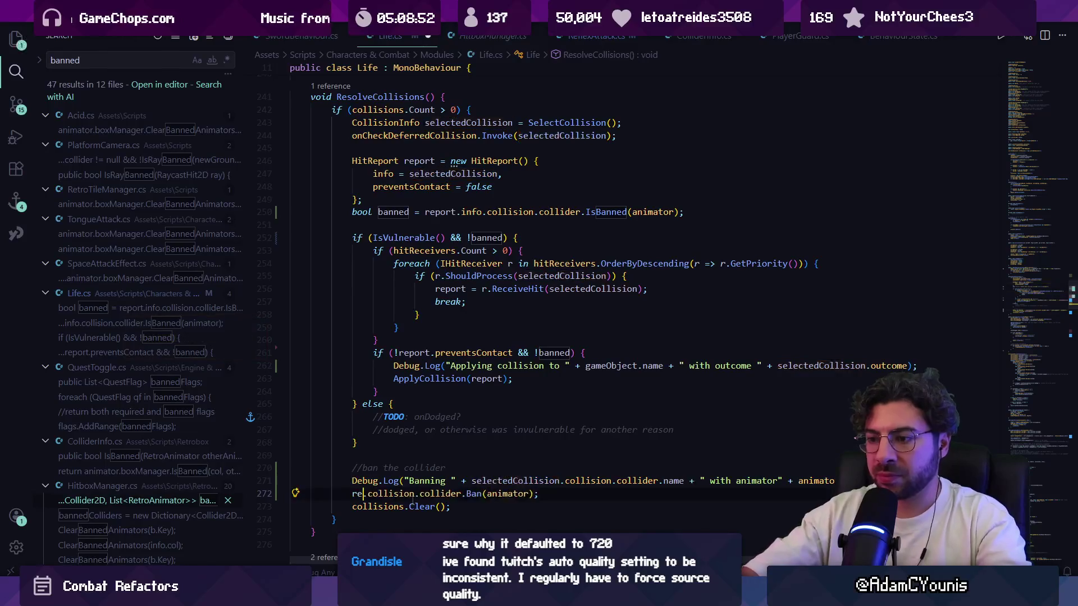
{"action": "type", "text": "eport.info"}
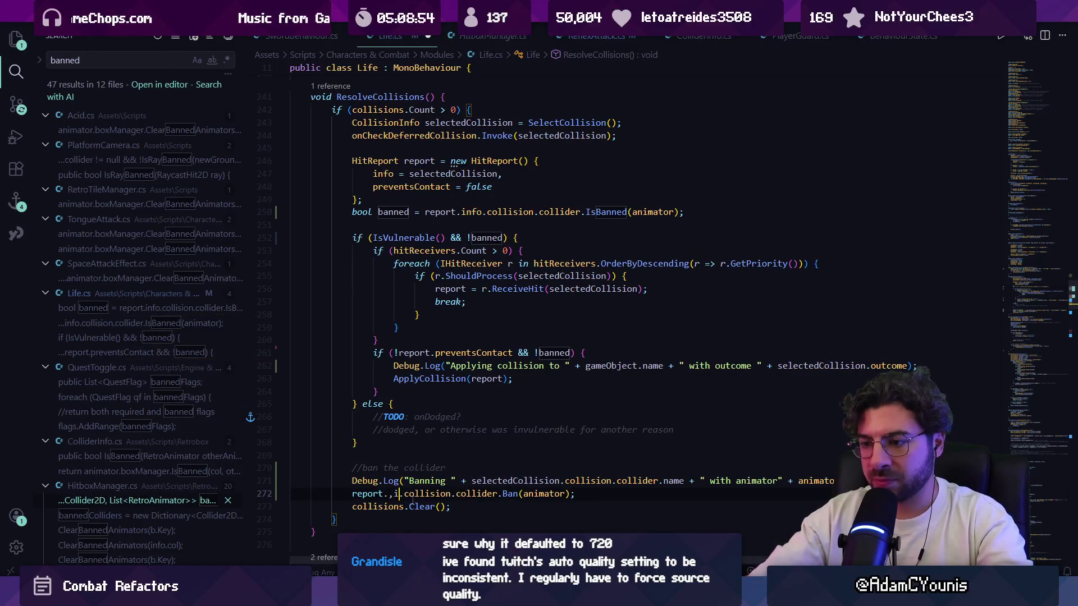
Step: Save and separate the banned declaration from the report block with a blank line
{"action": "key", "text": "Up"}
{"action": "key", "text": "Up"}
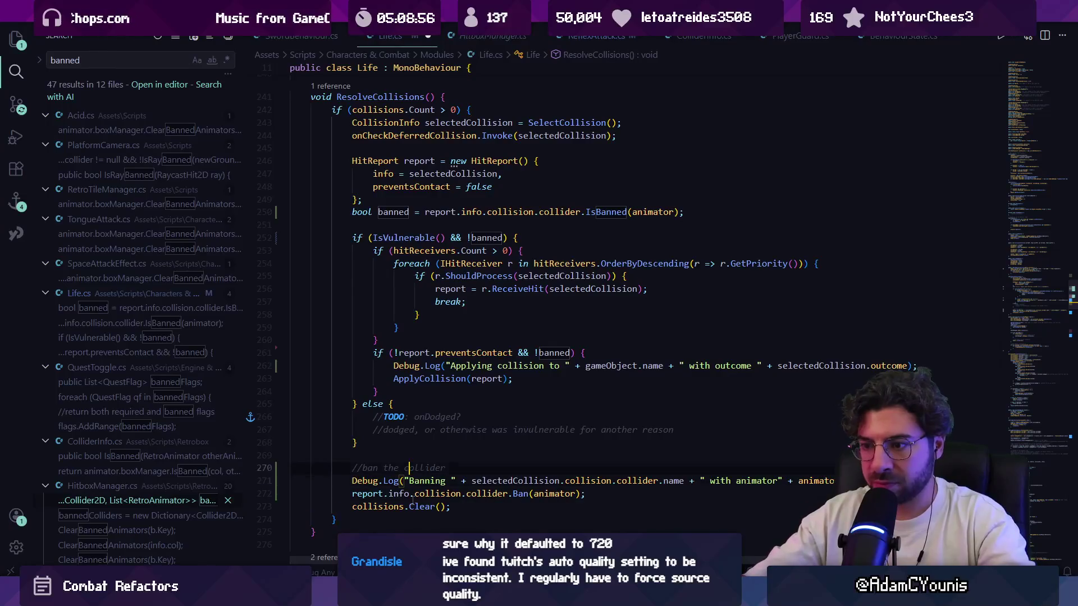
{"action": "key", "text": "ctrl+s"}
{"action": "key", "text": "shift+Down"}
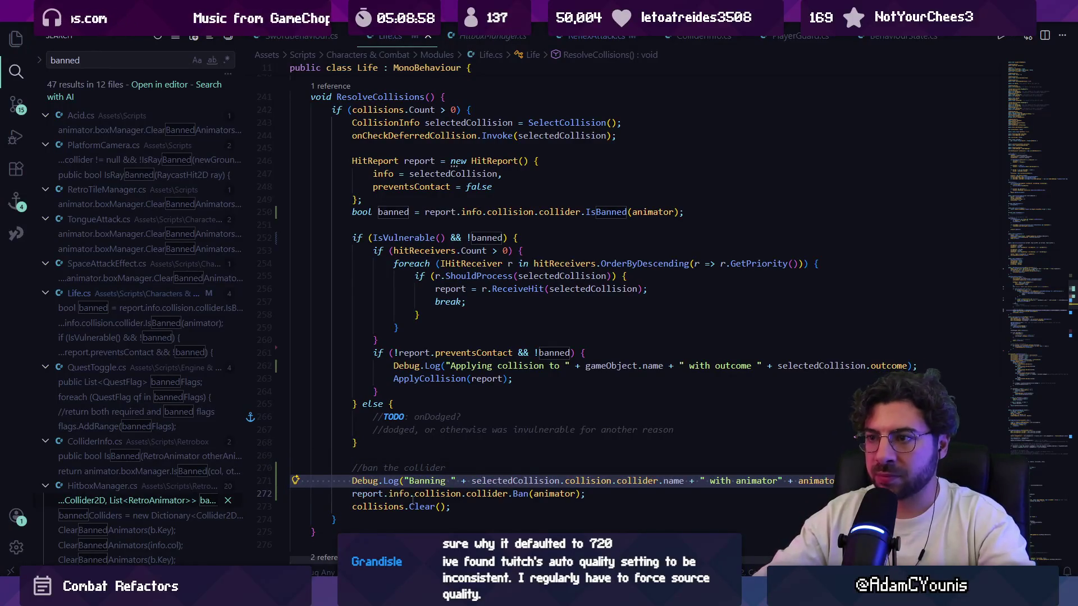
{"action": "left_click", "coordinate": [441, 187]}
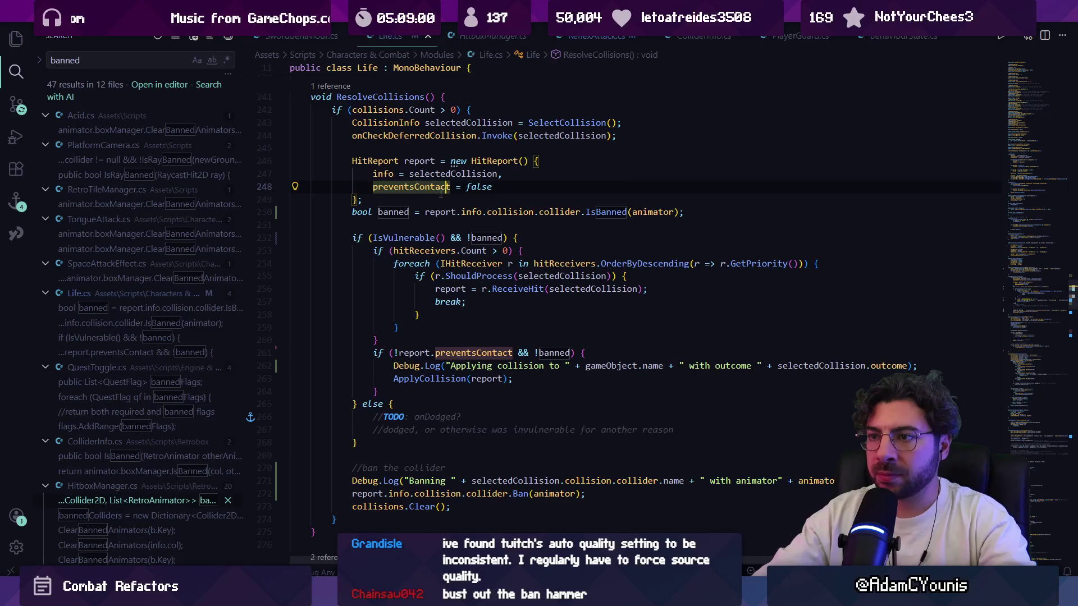
{"action": "key", "text": "Down"}
{"action": "key", "text": "Down"}
{"action": "key", "text": "Home"}
{"action": "key", "text": "Return"}
{"action": "key", "text": "alt+Down"}
{"action": "key", "text": "End"}
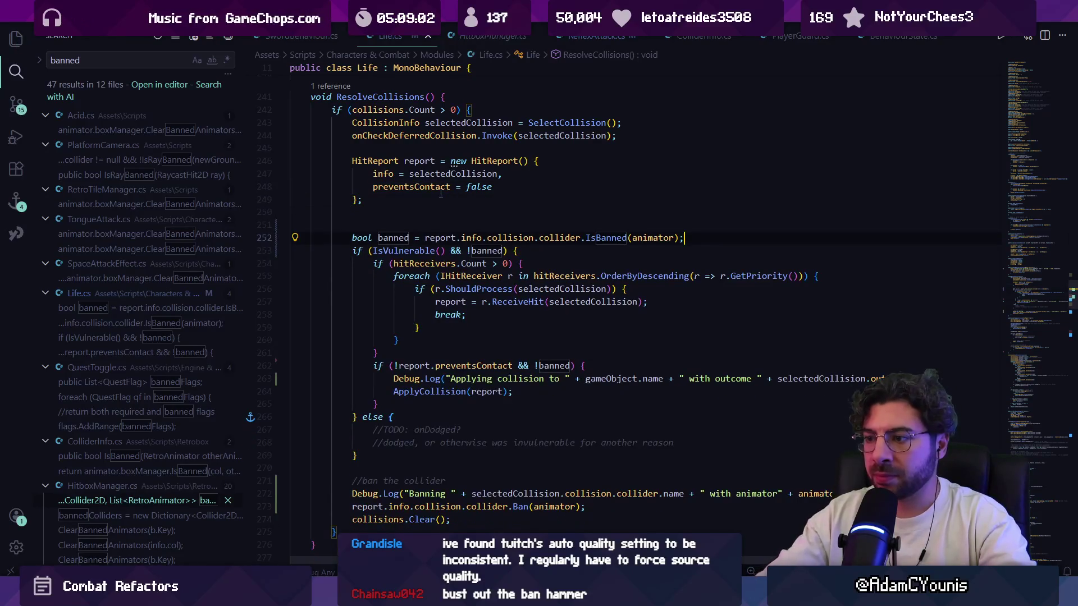
Step: Delete the redundant !banned test from the preventsContact condition
{"action": "left_click_drag", "start_coordinate": [516, 365], "coordinate": [571, 365]}
{"action": "key", "text": "BackSpace"}
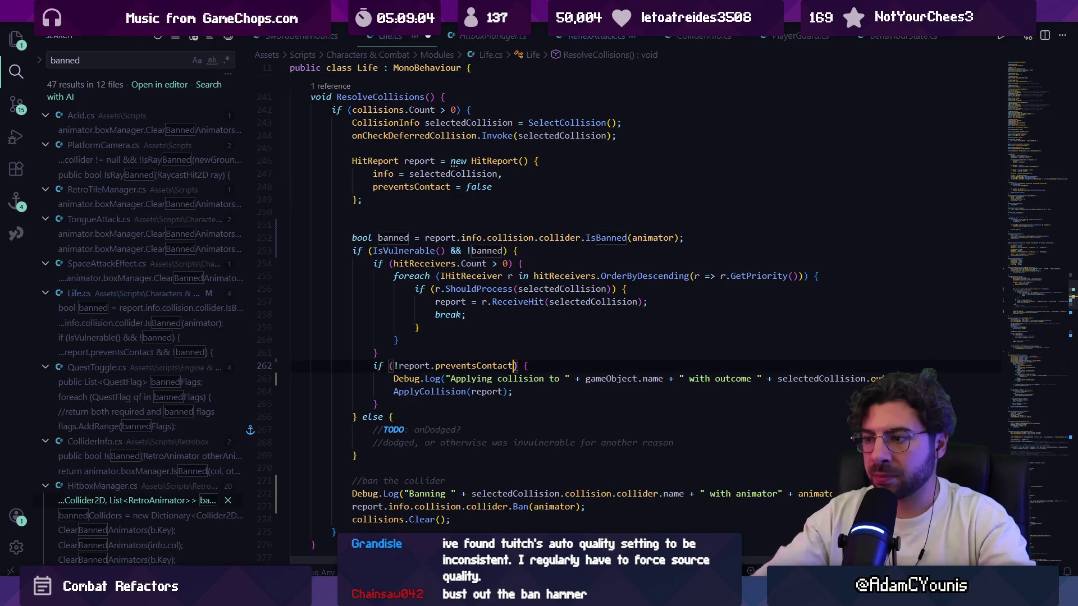
{"action": "key", "text": "alt+Tab"}
Step: Enter play mode in Unity to test the revised collision handling
{"action": "left_click", "coordinate": [519, 34]}
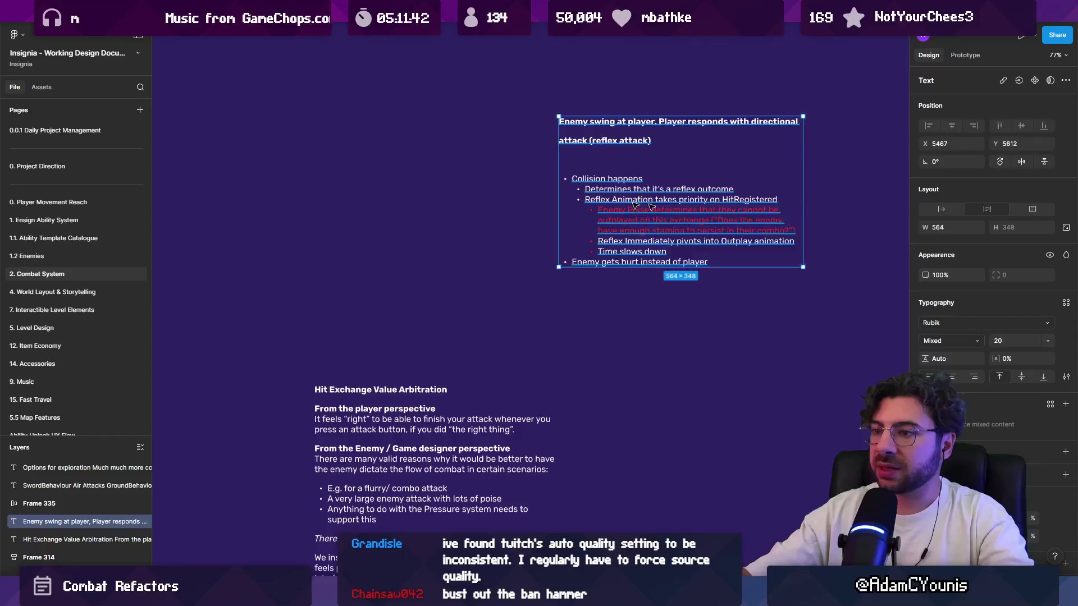
Step: Align the Enemy swing note with Hit Exchange and move both beneath the SwordBehaviour notes
{"action": "left_click_drag", "start_coordinate": [651, 207], "coordinate": [410, 207]}
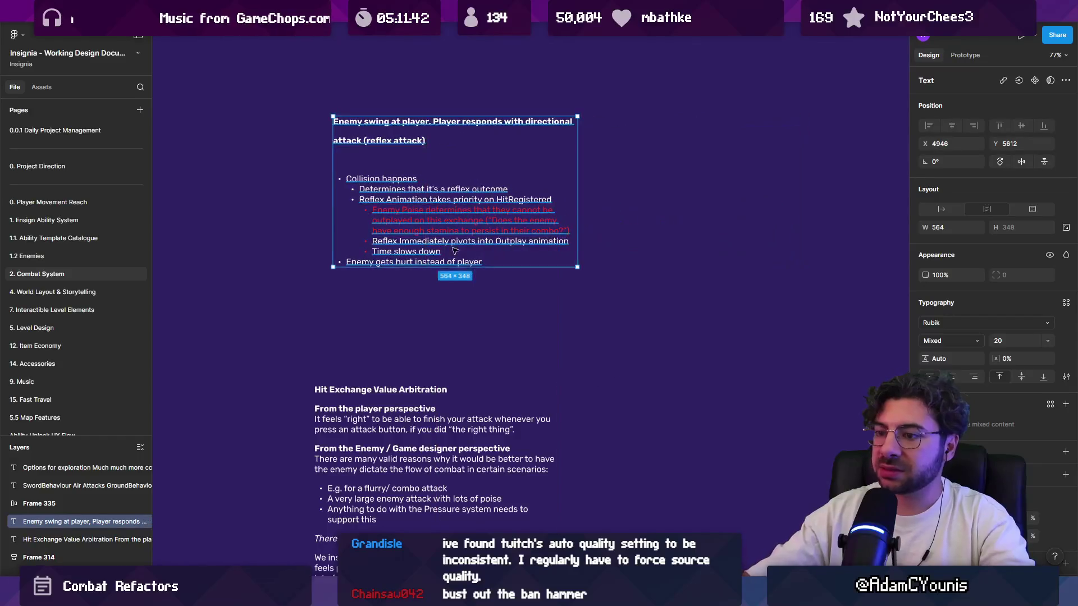
{"action": "scroll", "coordinate": [473, 200], "scroll_direction": "down", "scroll_amount": 5}
{"action": "scroll", "coordinate": [473, 199], "scroll_direction": "up", "scroll_amount": 5}
{"action": "scroll", "coordinate": [472, 199], "scroll_direction": "down", "scroll_amount": 3}
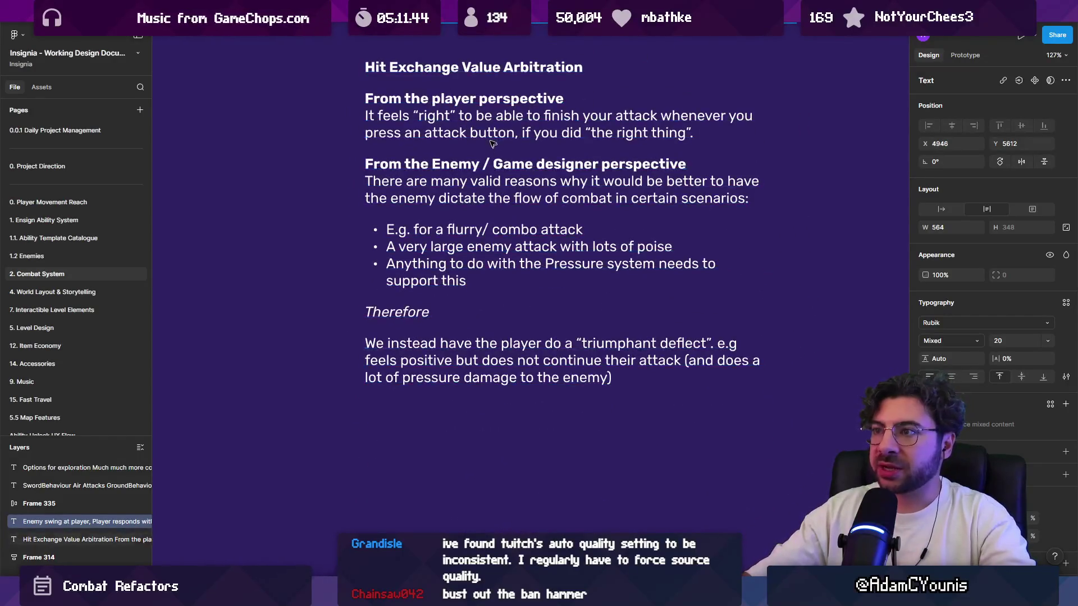
{"action": "left_click", "coordinate": [463, 196]}
{"action": "scroll", "coordinate": [456, 257], "scroll_direction": "down", "scroll_amount": 5}
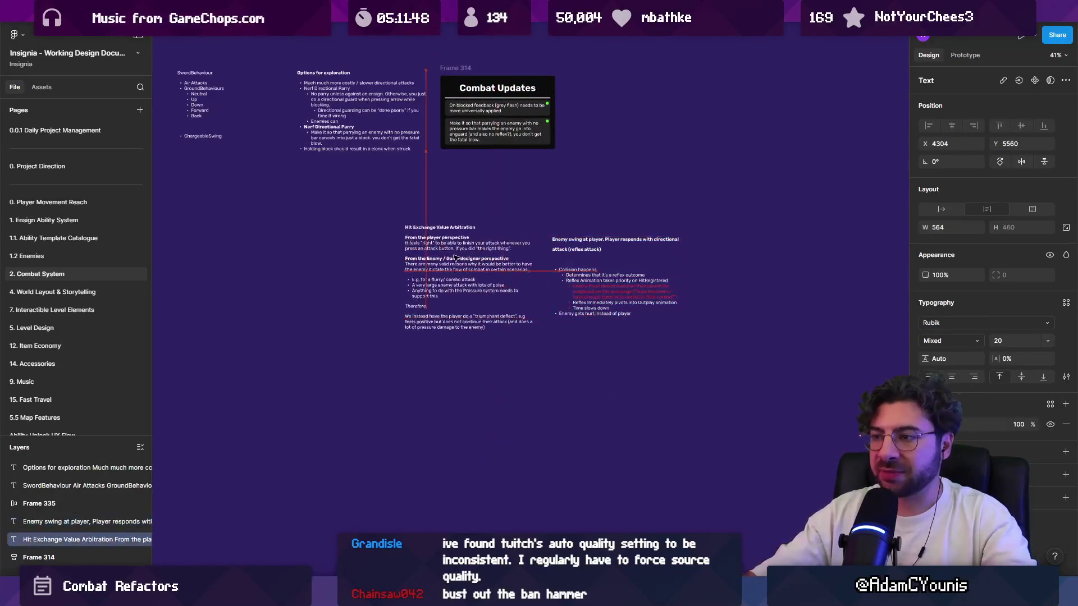
{"action": "scroll", "coordinate": [456, 257], "scroll_direction": "up", "scroll_amount": 3}
{"action": "left_click", "coordinate": [646, 393], "text": "shift"}
{"action": "left_click_drag", "start_coordinate": [494, 386], "coordinate": [328, 420]}
{"action": "left_click", "coordinate": [558, 356]}
Step: Select the second Combat Updates task and drill into its text
{"action": "scroll", "coordinate": [538, 308], "scroll_direction": "up", "scroll_amount": 5}
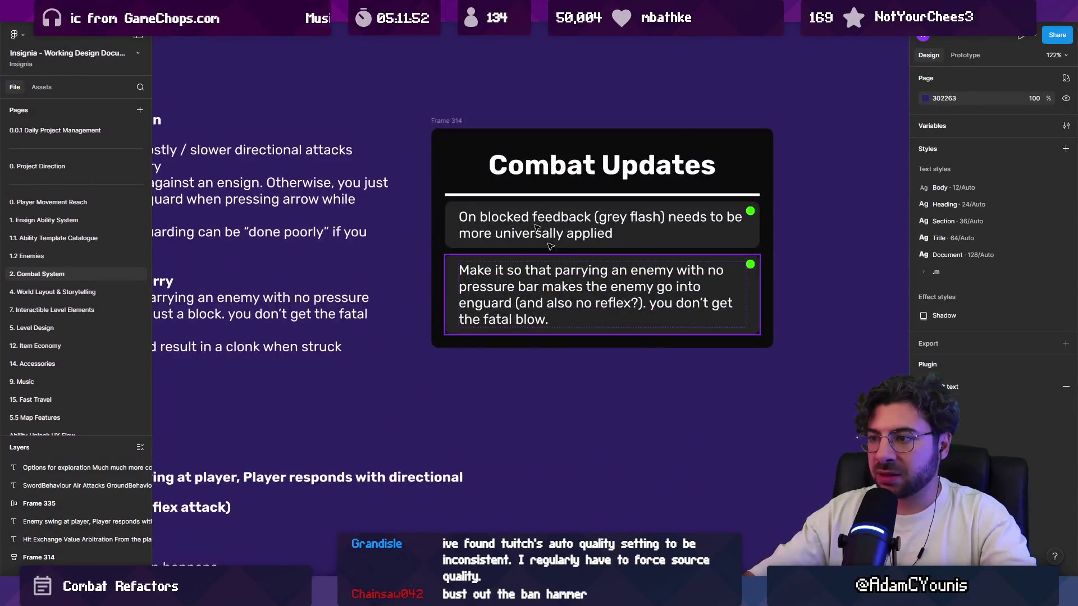
{"action": "left_click", "coordinate": [535, 284]}
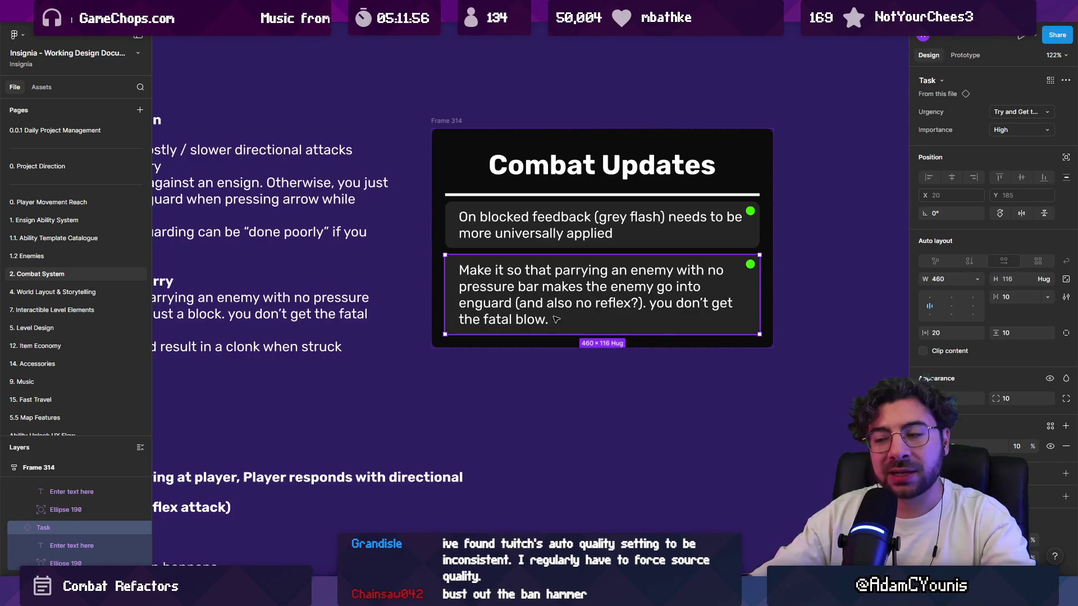
{"action": "left_click", "coordinate": [565, 241]}
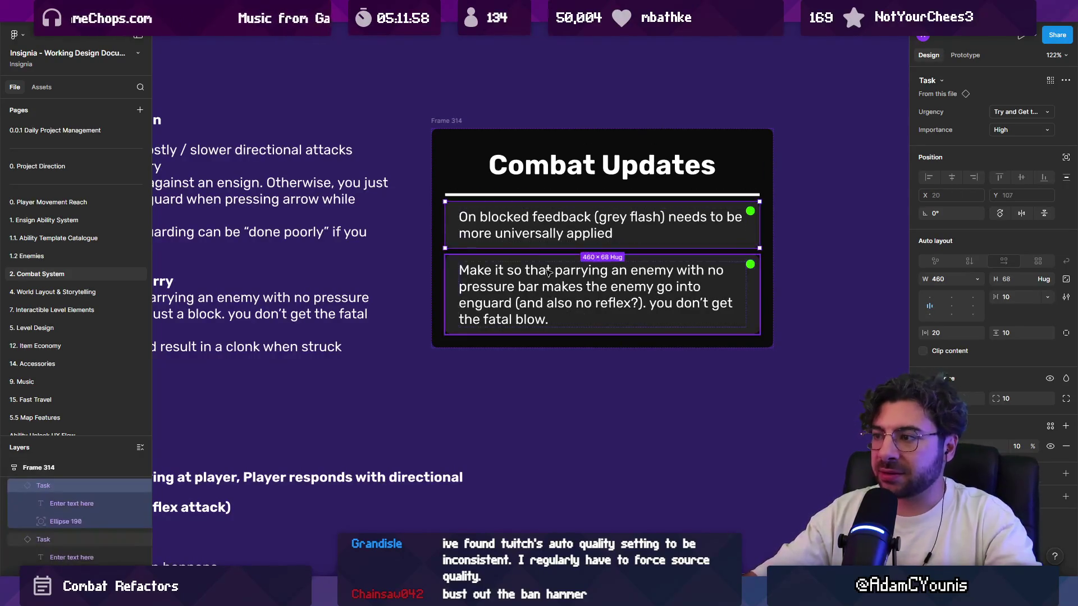
{"action": "scroll", "coordinate": [565, 242], "scroll_direction": "down", "scroll_amount": 5}
{"action": "scroll", "coordinate": [790, 285], "scroll_direction": "up", "scroll_amount": 5}
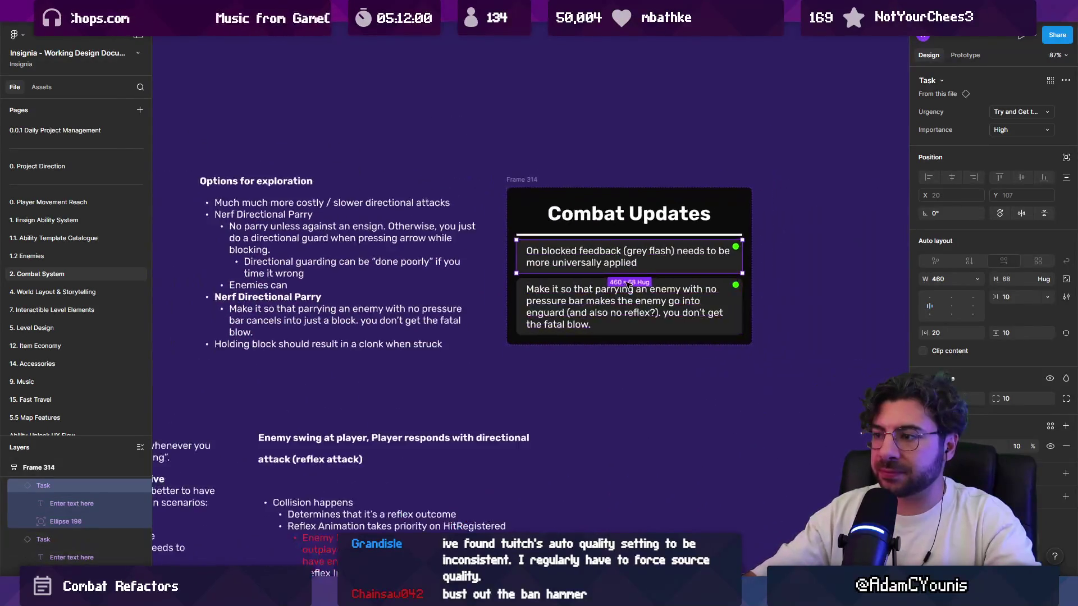
{"action": "left_click", "coordinate": [790, 285]}
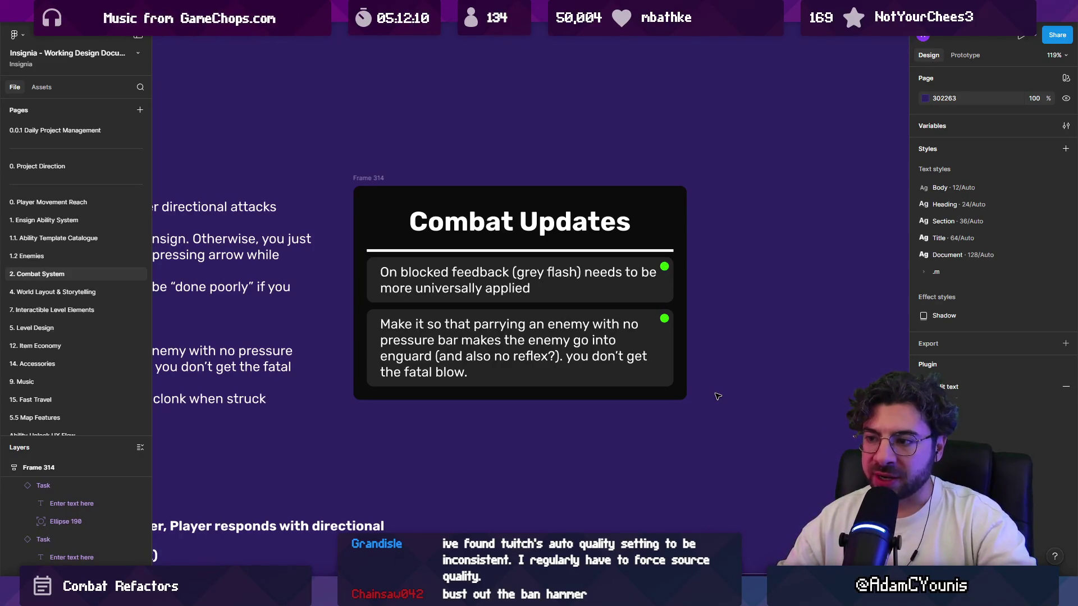
{"action": "left_click", "coordinate": [613, 372]}
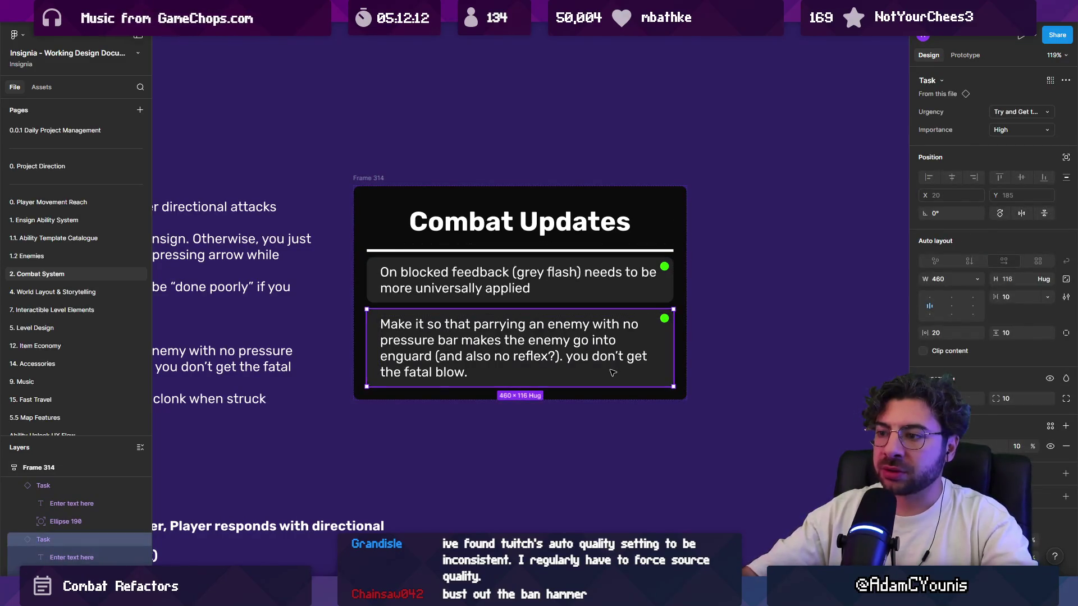
{"action": "double_click", "coordinate": [525, 323]}
Step: Reword the second task, changing 'parrying' to 'deflecting'
{"action": "left_click", "coordinate": [520, 324]}
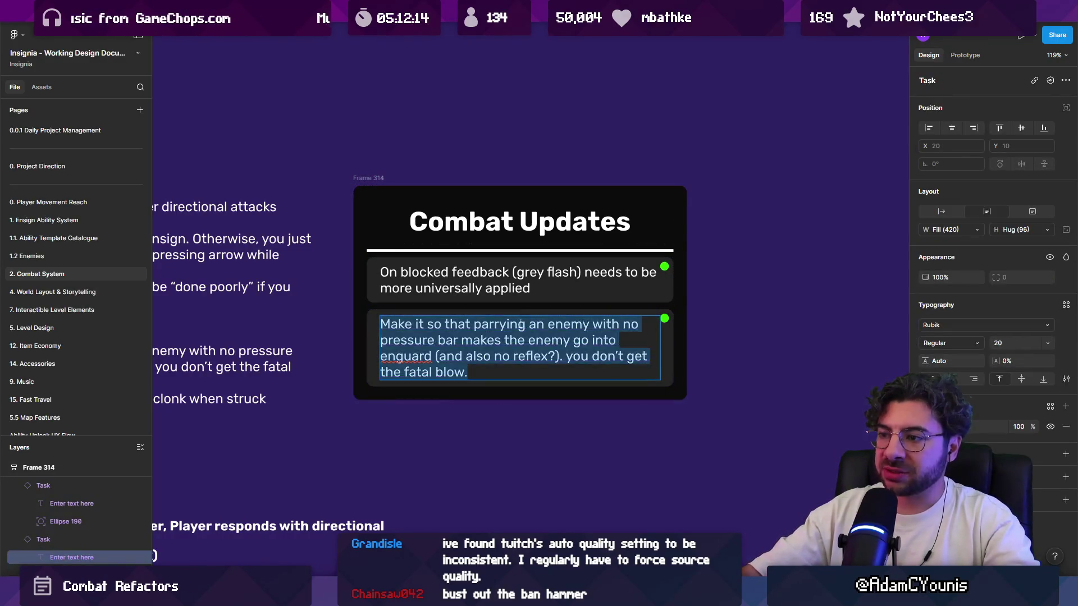
{"action": "double_click", "coordinate": [510, 324]}
{"action": "type", "text": "deflectin"}
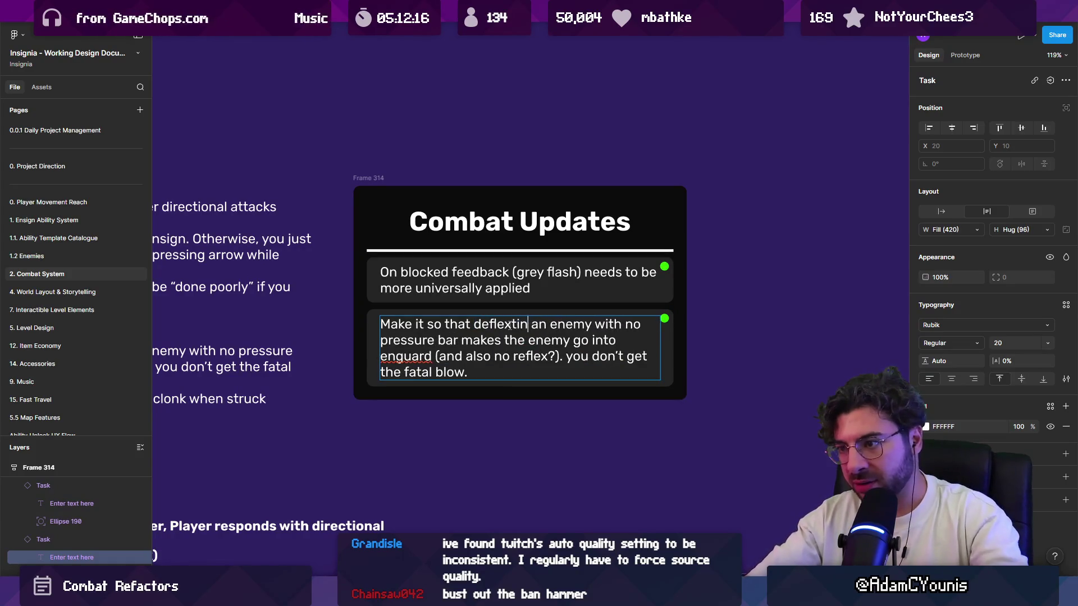
{"action": "key", "text": "BackSpace"}
{"action": "key", "text": "BackSpace"}
{"action": "type", "text": "ing"}
{"action": "key", "text": "shift+Right"}
{"action": "key", "text": "shift+Right"}
{"action": "key", "text": "shift+Right"}
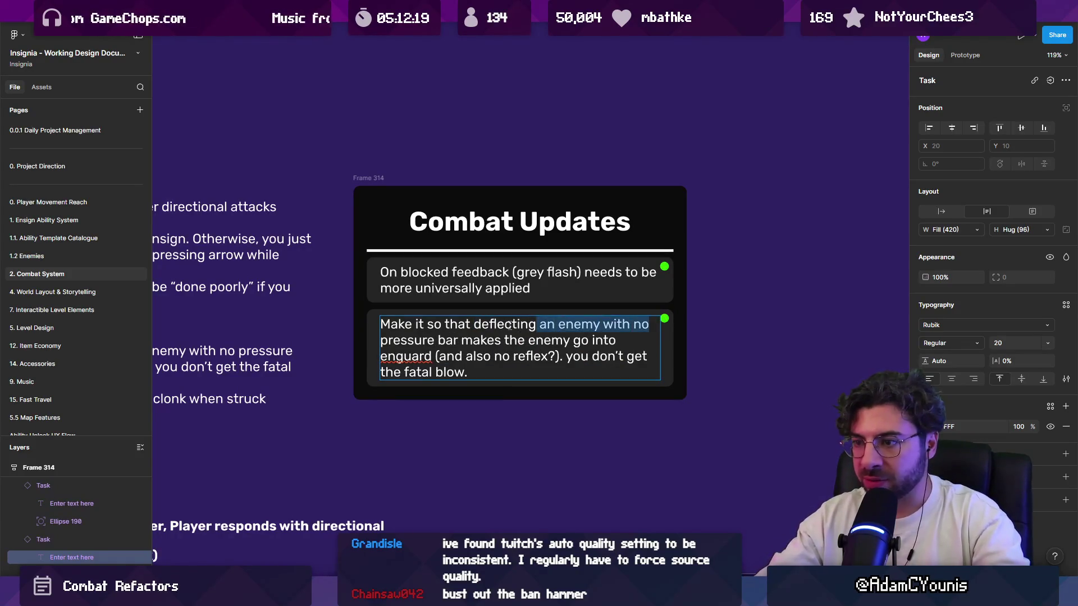
{"action": "key", "text": "Right"}
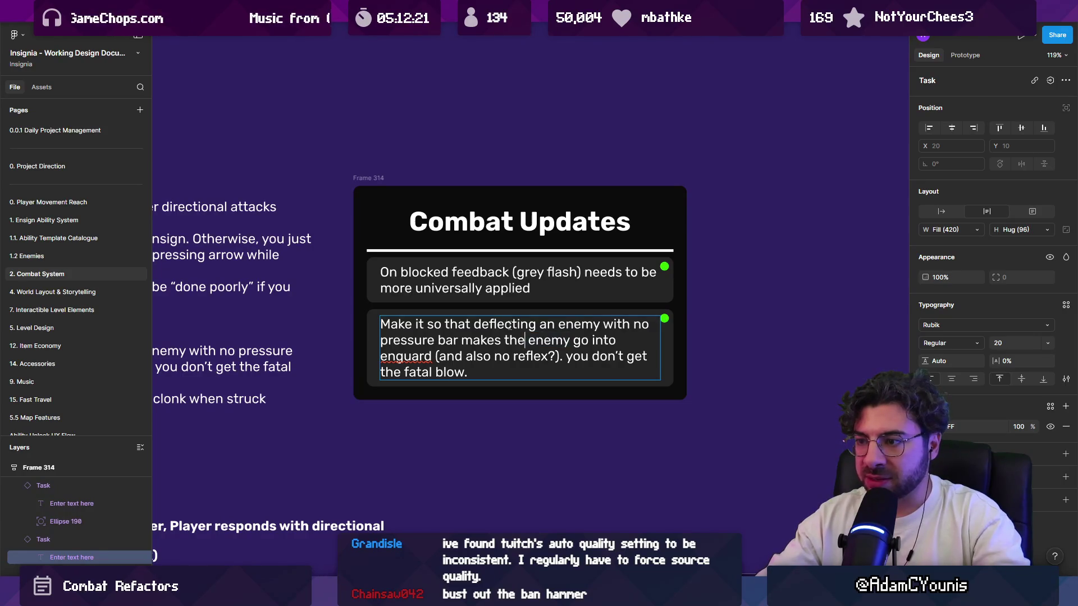
{"action": "type", "text": "armi"}
{"action": "key", "text": "BackSpace"}
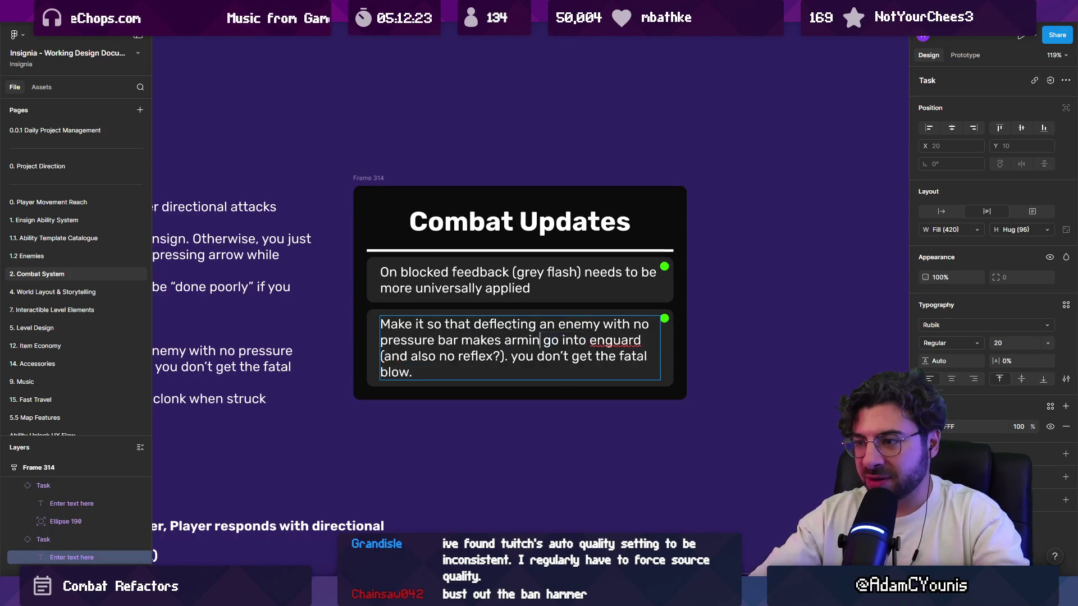
{"action": "key", "text": "shift+Right"}
{"action": "key", "text": "shift+Right"}
{"action": "key", "text": "shift+Right"}
{"action": "key", "text": "shift+Right"}
{"action": "key", "text": "shift+Right"}
{"action": "key", "text": "shift+Right"}
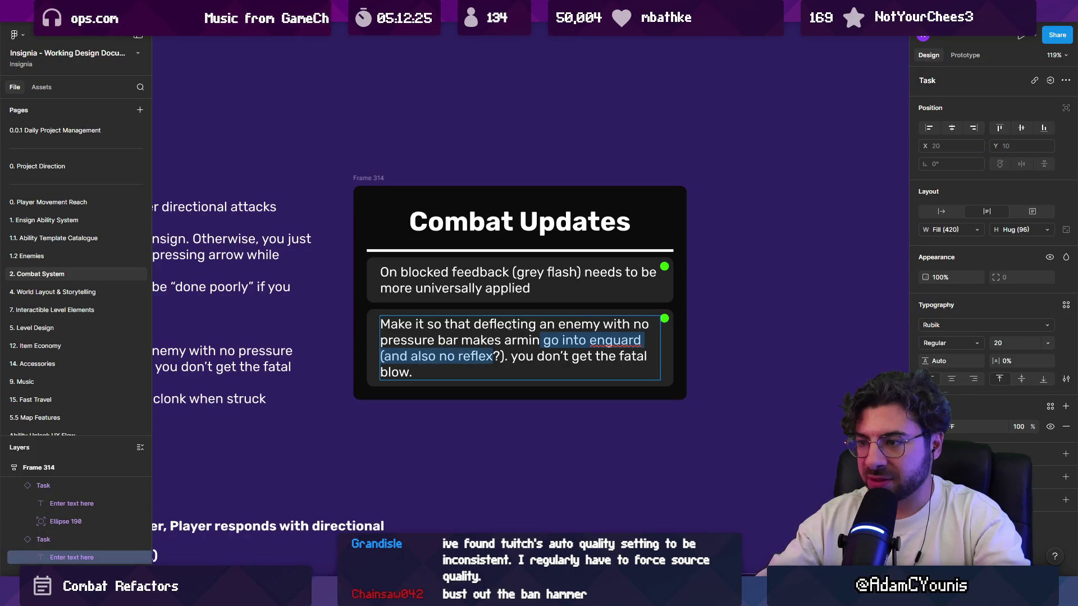
{"action": "key", "text": "Right"}
Step: Strike through and delete the deflecting-enemy task, leaving the blocked-feedback task selected
{"action": "key", "text": "Escape"}
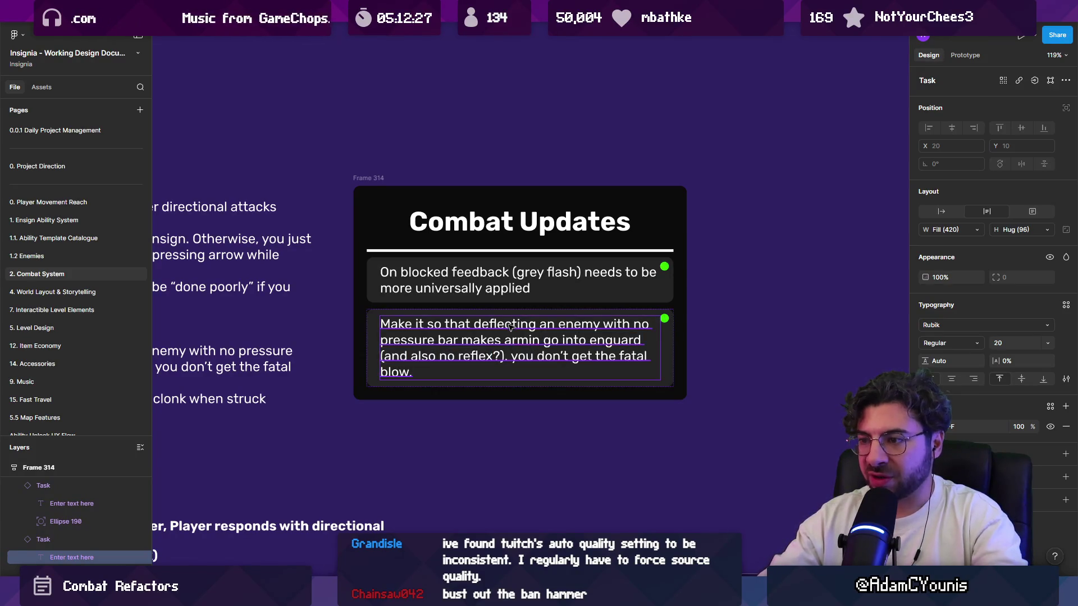
{"action": "key", "text": "Escape"}
{"action": "key", "text": "ctrl+shift+x"}
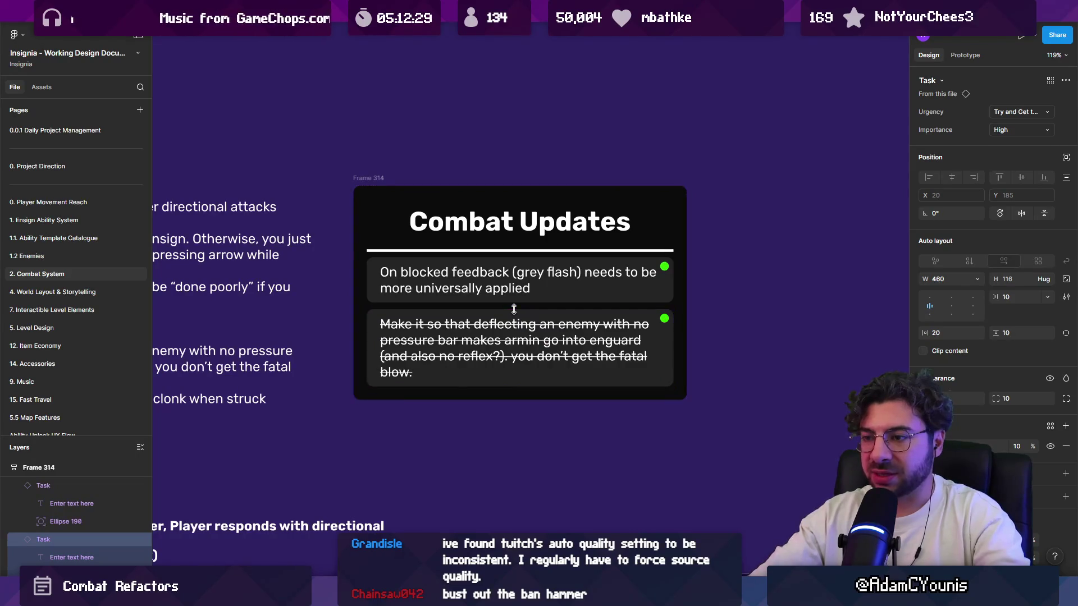
{"action": "left_click", "coordinate": [444, 323]}
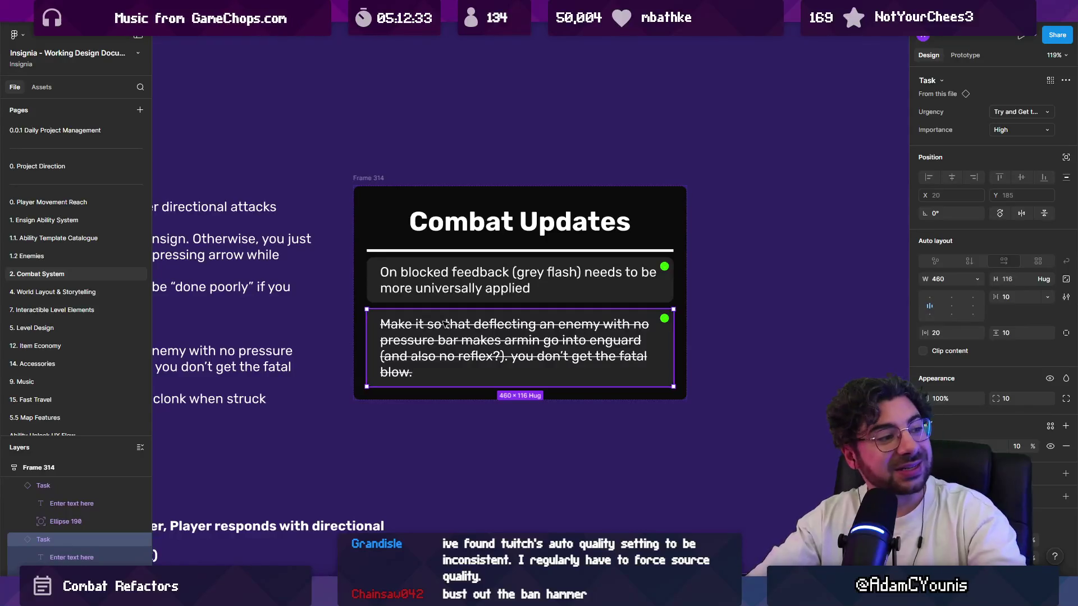
{"action": "key", "text": "Delete"}
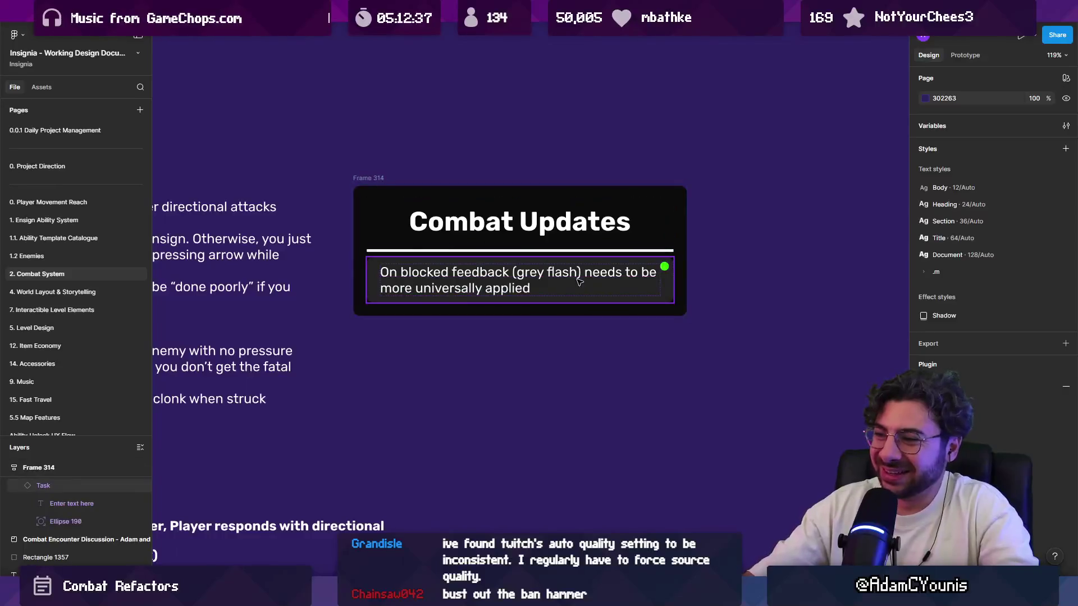
{"action": "left_click", "coordinate": [511, 275]}
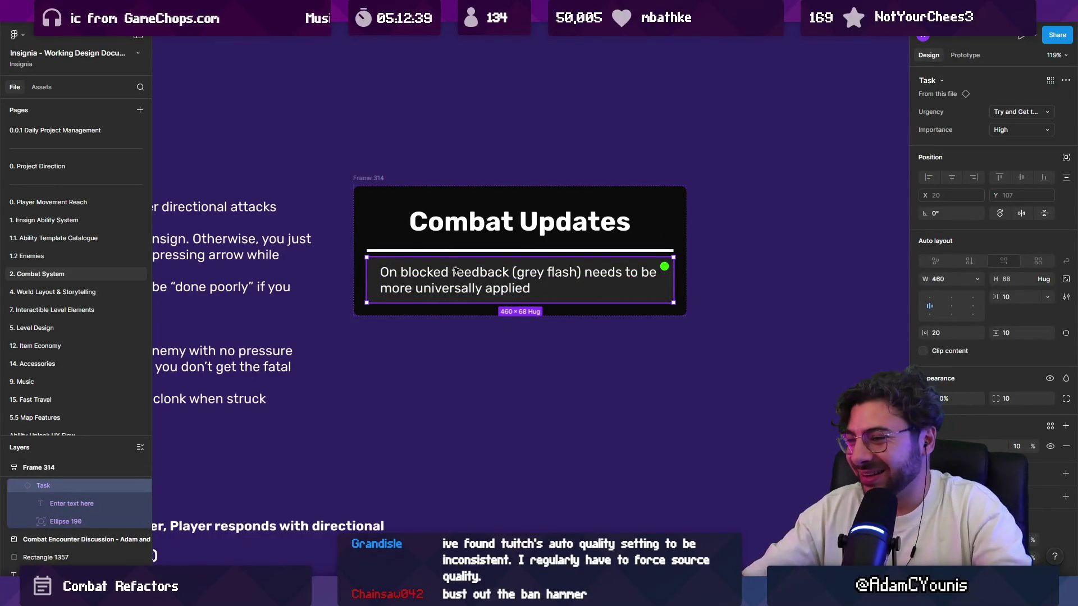
{"action": "double_click", "coordinate": [387, 273]}
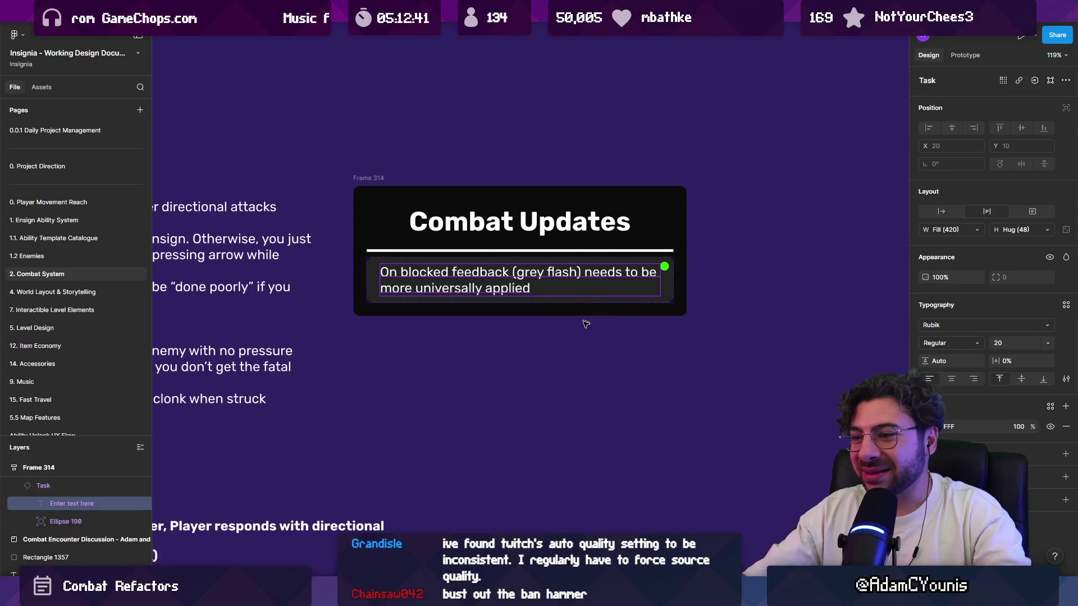
{"action": "key", "text": "Escape"}
Step: Delete the five Done tasks: Reflex, Outplay, Rattle, teams and hurtboxes
{"action": "scroll", "coordinate": [586, 324], "scroll_direction": "down", "scroll_amount": 5}
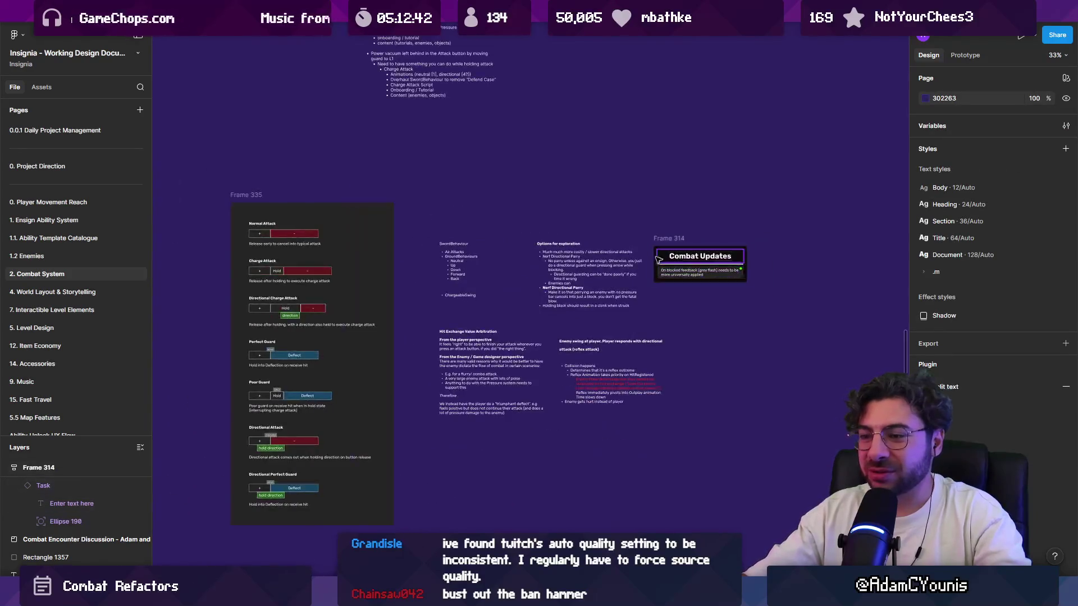
{"action": "scroll", "coordinate": [617, 336], "scroll_direction": "down", "scroll_amount": 5}
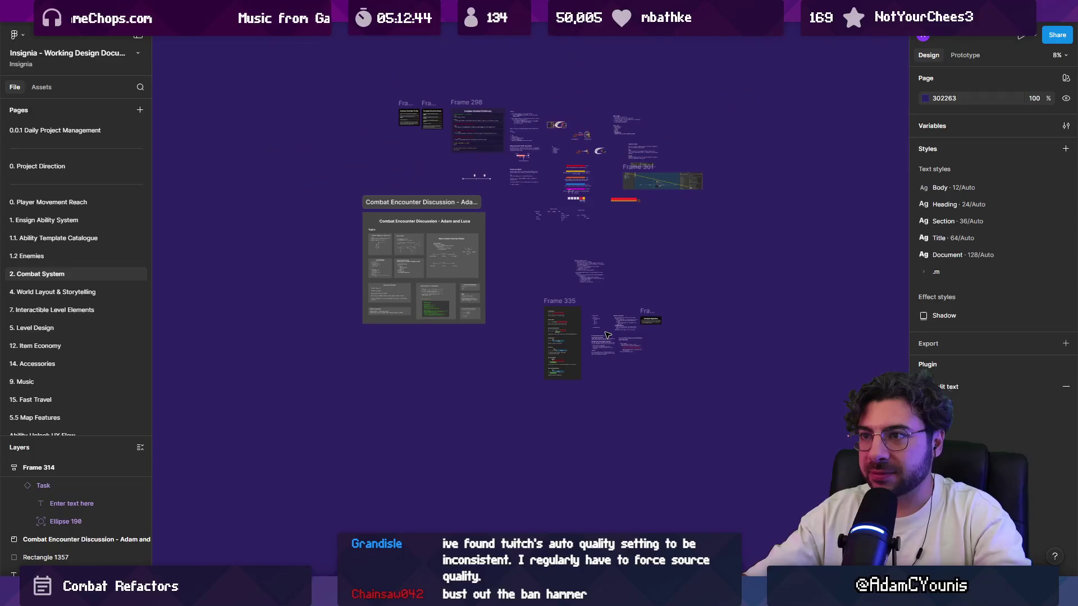
{"action": "scroll", "coordinate": [432, 112], "scroll_direction": "up", "scroll_amount": 10}
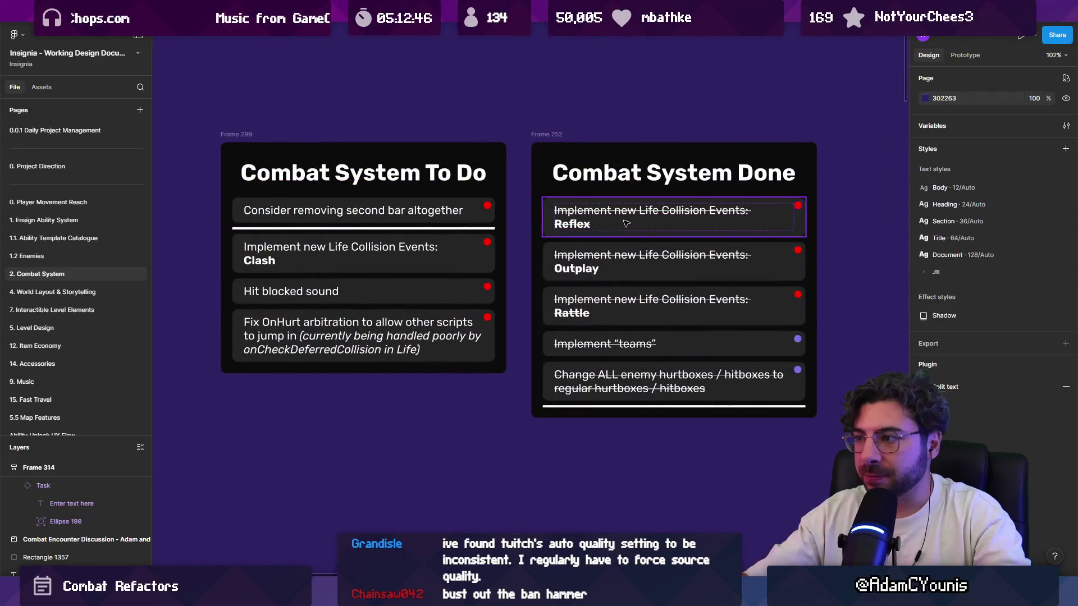
{"action": "left_click", "coordinate": [625, 223]}
{"action": "scroll", "coordinate": [628, 236], "scroll_direction": "up", "scroll_amount": 2}
{"action": "left_click", "coordinate": [651, 264], "text": "shift"}
{"action": "left_click", "coordinate": [653, 303], "text": "shift"}
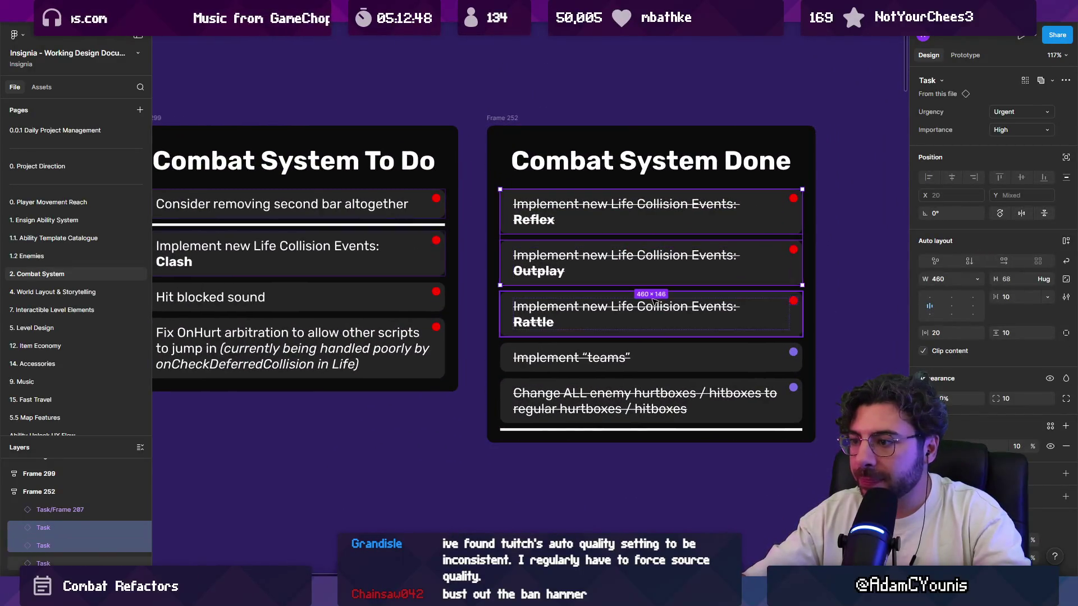
{"action": "left_click", "coordinate": [660, 362], "text": "shift"}
{"action": "left_click", "coordinate": [752, 387], "text": "shift"}
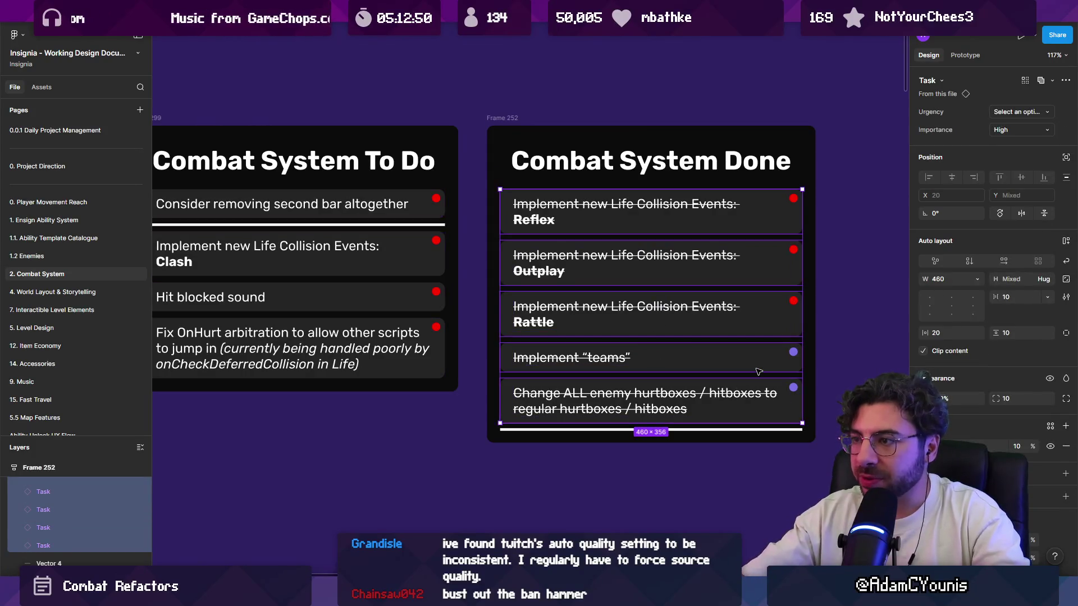
{"action": "key", "text": "Delete"}
Step: Delete the remove-second-bar, Clash collision events, Hit blocked sound and struck-through OnHurt arbitration To Do tasks
{"action": "scroll", "coordinate": [457, 293], "scroll_direction": "left", "scroll_amount": 5}
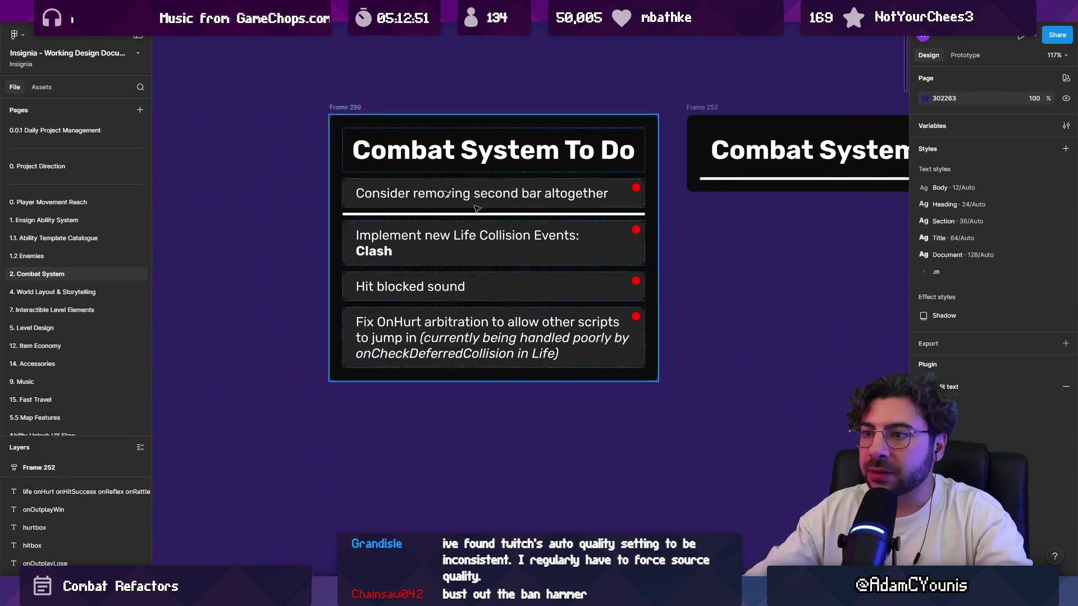
{"action": "left_click", "coordinate": [448, 183]}
{"action": "key", "text": "Delete"}
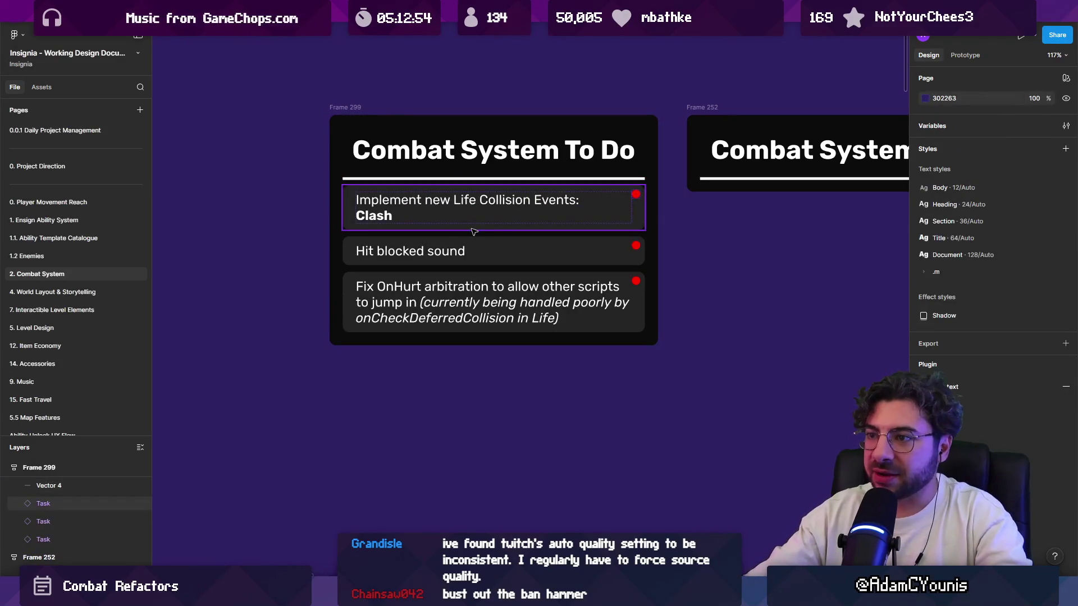
{"action": "left_click", "coordinate": [470, 227]}
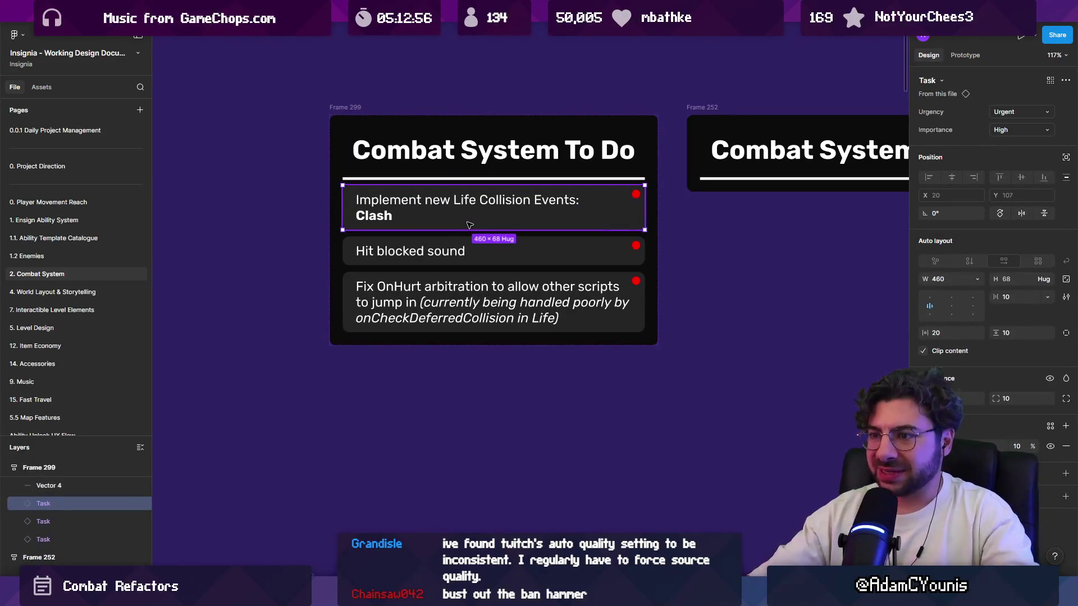
{"action": "key", "text": "Delete"}
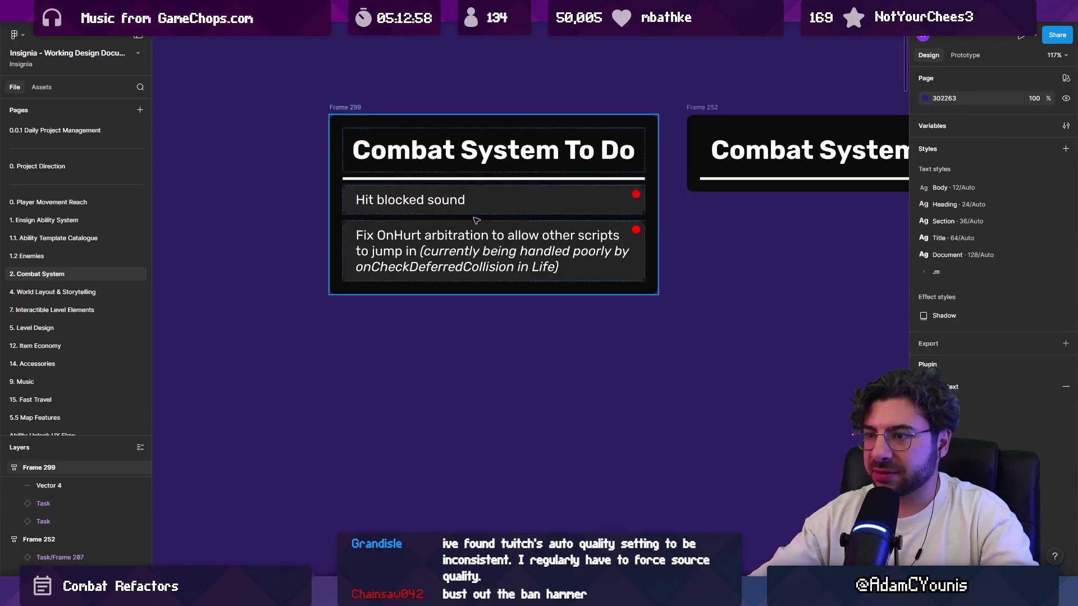
{"action": "left_click", "coordinate": [494, 212]}
{"action": "key", "text": "Delete"}
{"action": "left_click", "coordinate": [494, 212]}
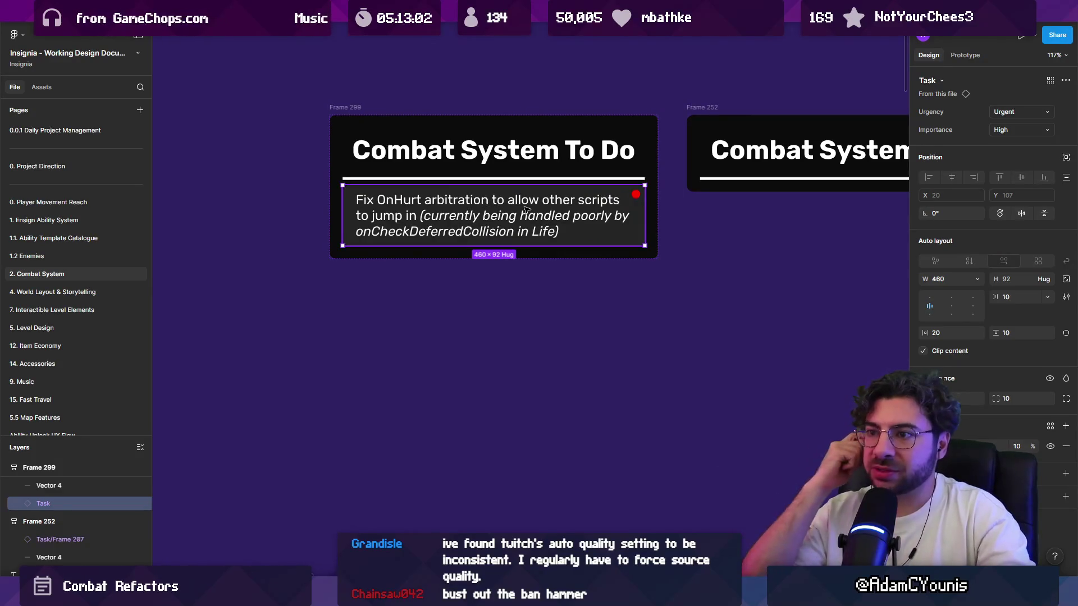
{"action": "key", "text": "ctrl+shift+x"}
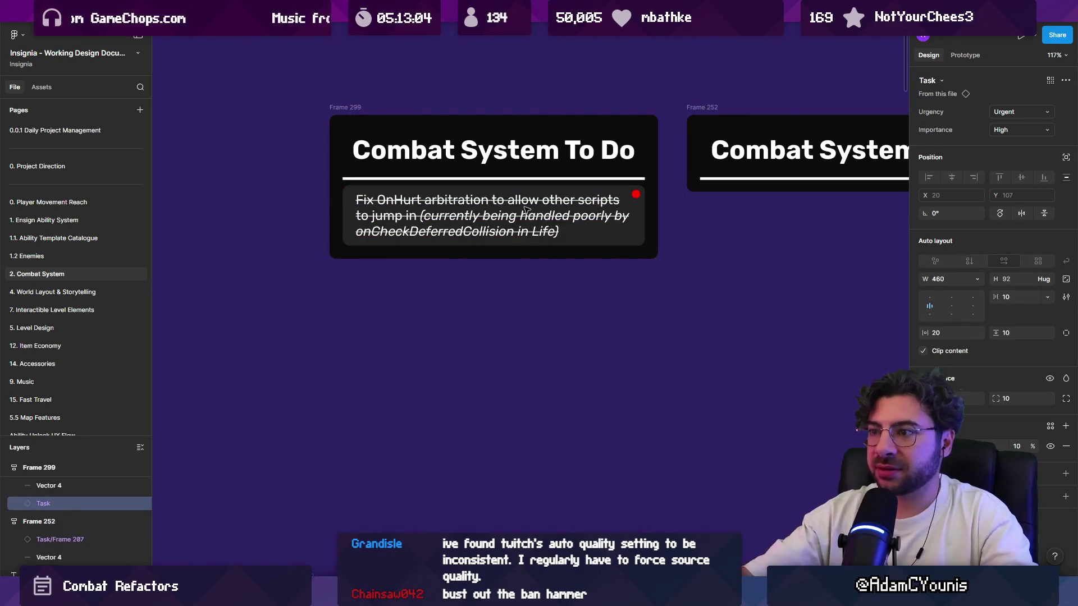
{"action": "key", "text": "Delete"}
{"action": "key", "text": "shift+1"}
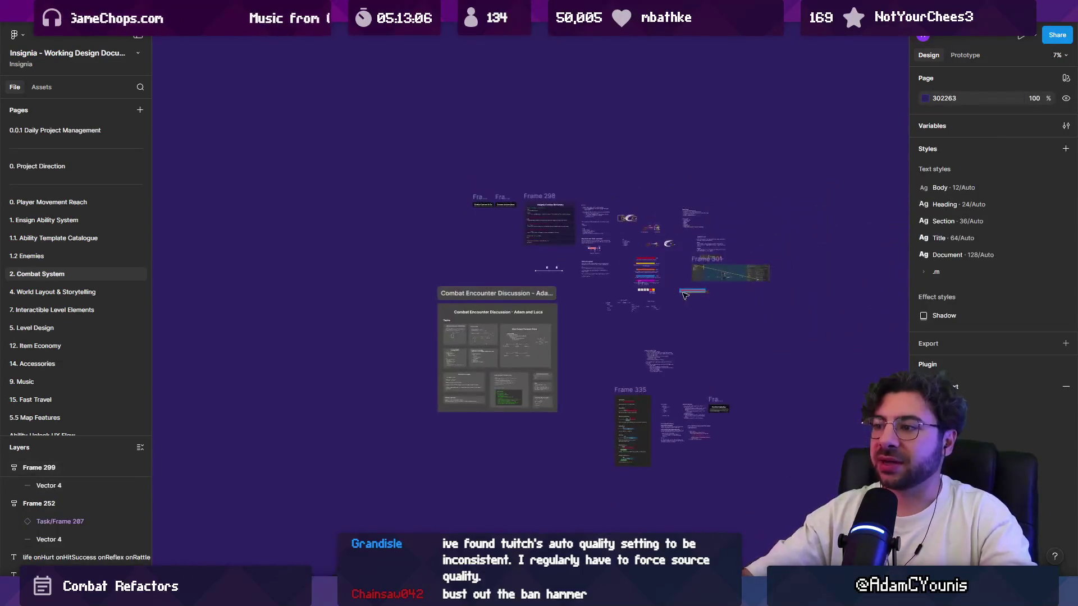
Step: Move the blocked-feedback task into Combat System To Do and delete the empty Combat Updates frame
{"action": "scroll", "coordinate": [684, 295], "scroll_direction": "down", "scroll_amount": 3}
{"action": "scroll", "coordinate": [684, 295], "scroll_direction": "right", "scroll_amount": 3}
{"action": "left_click", "coordinate": [598, 339]}
{"action": "mouse_move", "coordinate": [598, 338]}
{"action": "left_mouse_down"}
{"action": "mouse_move", "coordinate": [539, 185]}
{"action": "mouse_move", "coordinate": [340, 153]}
{"action": "left_mouse_up"}
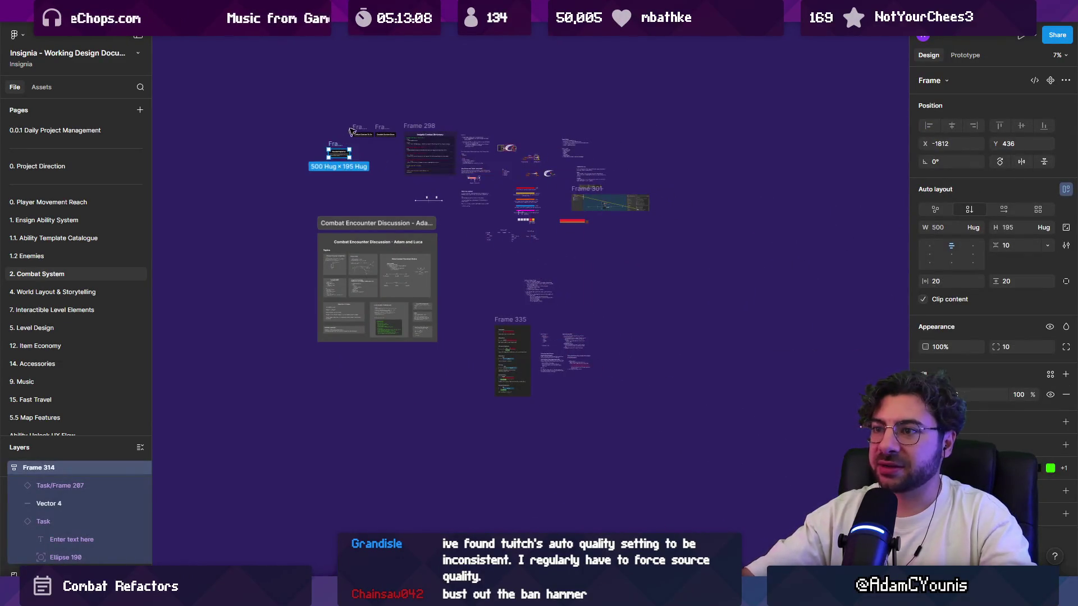
{"action": "scroll", "coordinate": [340, 141], "scroll_direction": "up", "scroll_amount": 5}
{"action": "left_click", "coordinate": [336, 365]}
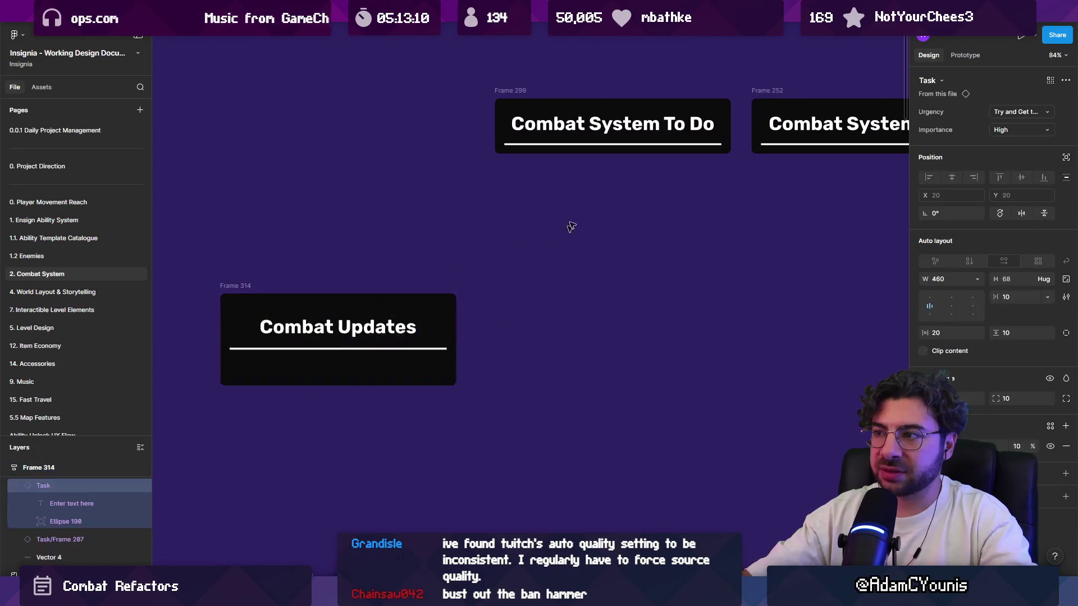
{"action": "mouse_move", "coordinate": [570, 226]}
{"action": "left_mouse_down"}
{"action": "mouse_move", "coordinate": [612, 138]}
{"action": "mouse_move", "coordinate": [611, 160]}
{"action": "left_mouse_up"}
{"action": "left_click", "coordinate": [231, 285]}
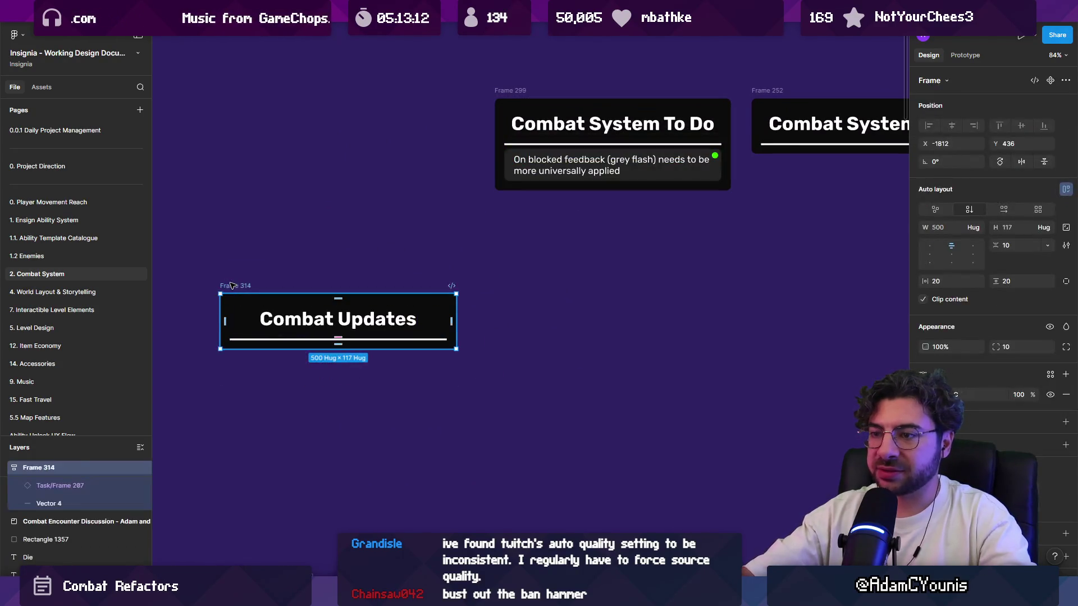
{"action": "key", "text": "Delete"}
Step: Shift Frame 335 and its text notes up and to the left
{"action": "scroll", "coordinate": [281, 236], "scroll_direction": "down", "scroll_amount": 5}
{"action": "scroll", "coordinate": [549, 270], "scroll_direction": "up", "scroll_amount": 5, "text": "ctrl"}
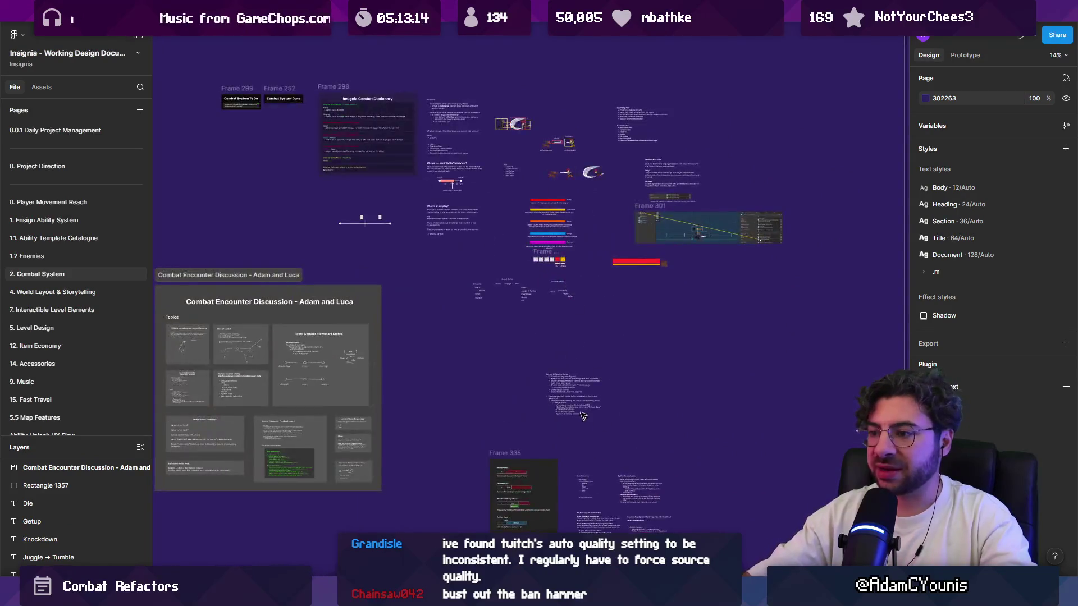
{"action": "scroll", "coordinate": [550, 270], "scroll_direction": "down", "scroll_amount": 2}
{"action": "scroll", "coordinate": [549, 270], "scroll_direction": "left", "scroll_amount": 1}
{"action": "left_click_drag", "start_coordinate": [547, 308], "coordinate": [651, 505]}
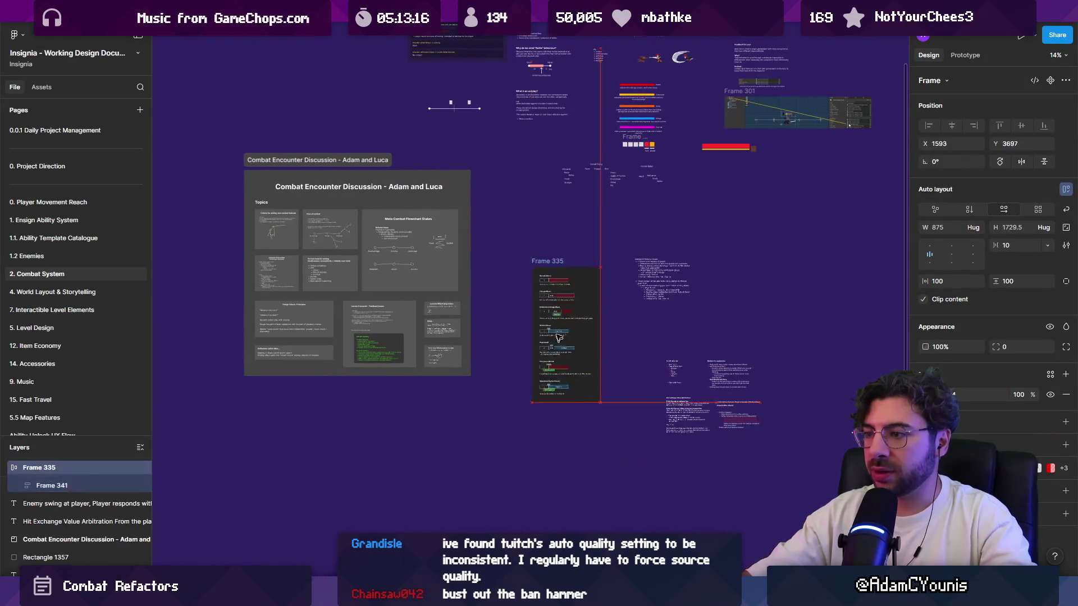
{"action": "left_click_drag", "start_coordinate": [612, 409], "coordinate": [572, 319]}
{"action": "left_click_drag", "start_coordinate": [696, 360], "coordinate": [730, 388]}
{"action": "left_click_drag", "start_coordinate": [722, 425], "coordinate": [691, 375]}
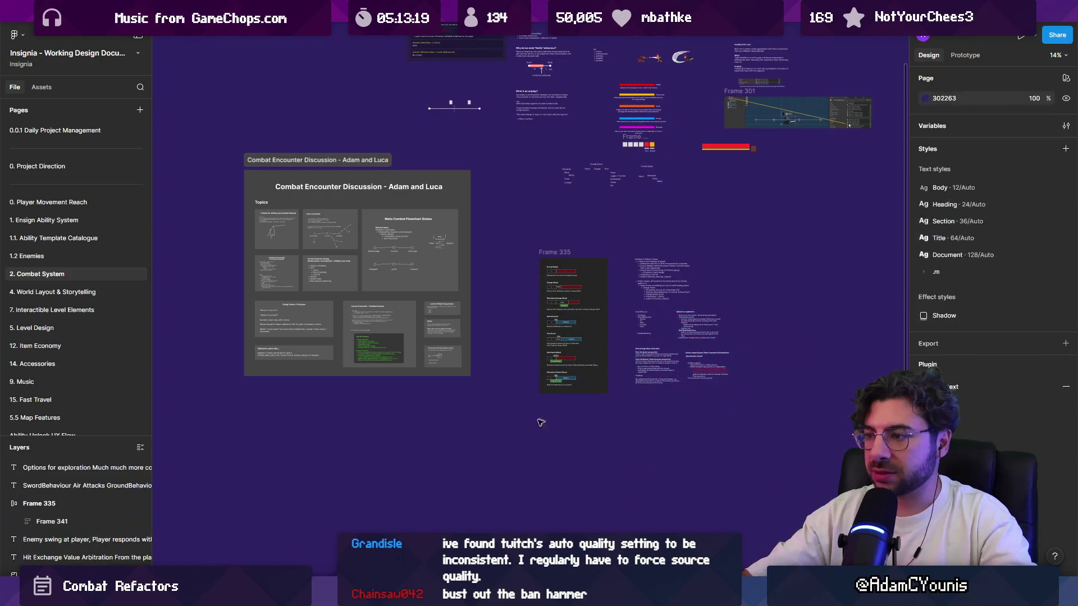
{"action": "left_click_drag", "start_coordinate": [536, 223], "coordinate": [803, 421]}
{"action": "left_click_drag", "start_coordinate": [706, 345], "coordinate": [661, 315]}
{"action": "key", "text": "Escape"}
{"action": "scroll", "coordinate": [562, 285], "scroll_direction": "down", "scroll_amount": 3, "text": "ctrl"}
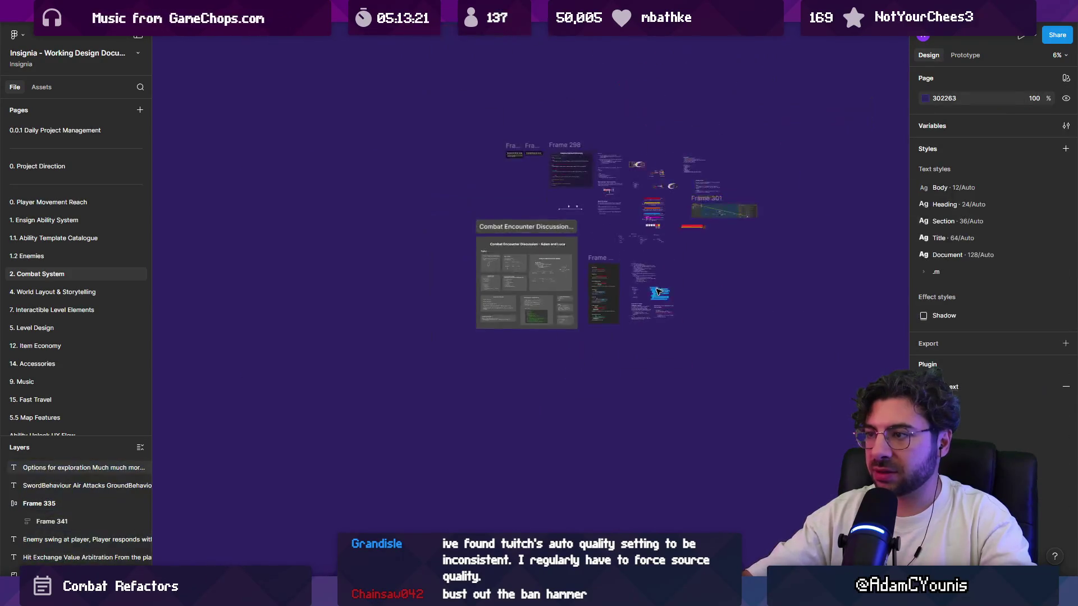
{"action": "scroll", "coordinate": [562, 285], "scroll_direction": "up", "scroll_amount": 3, "text": "ctrl"}
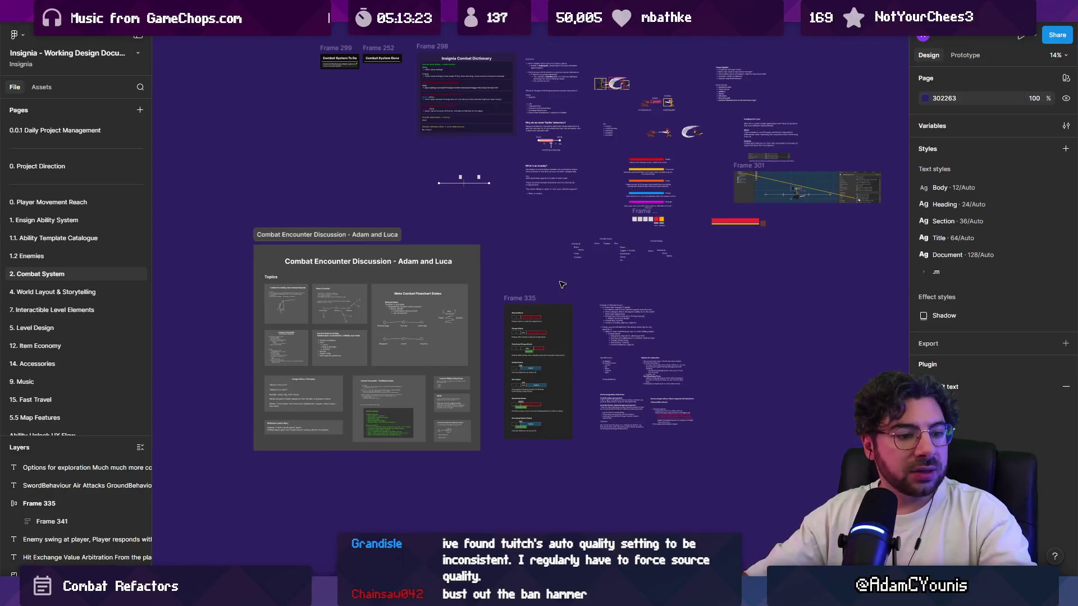
{"action": "key", "text": "alt+Tab"}
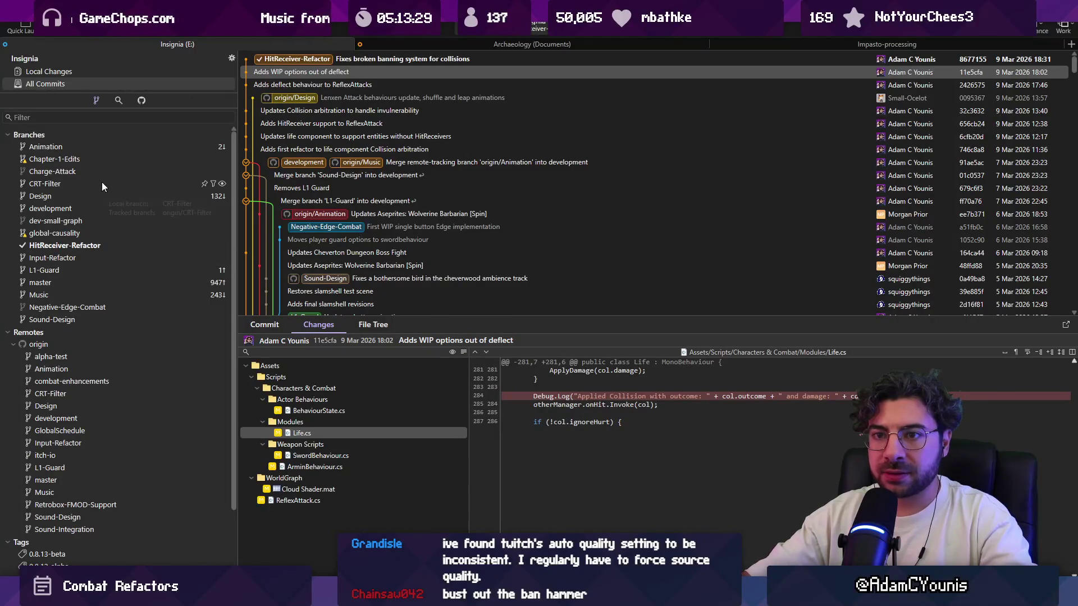
Step: Check out development and merge HitReceiver-Refactor into it
{"action": "double_click", "coordinate": [79, 205]}
{"action": "left_click", "coordinate": [103, 245]}
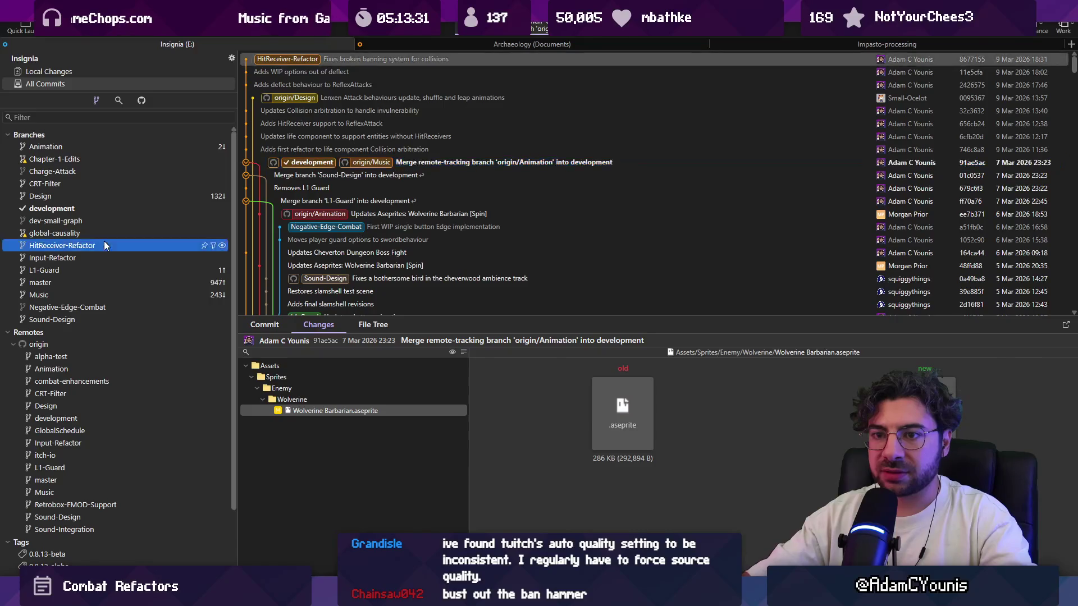
{"action": "right_click", "coordinate": [103, 245]}
{"action": "left_click", "coordinate": [278, 97]}
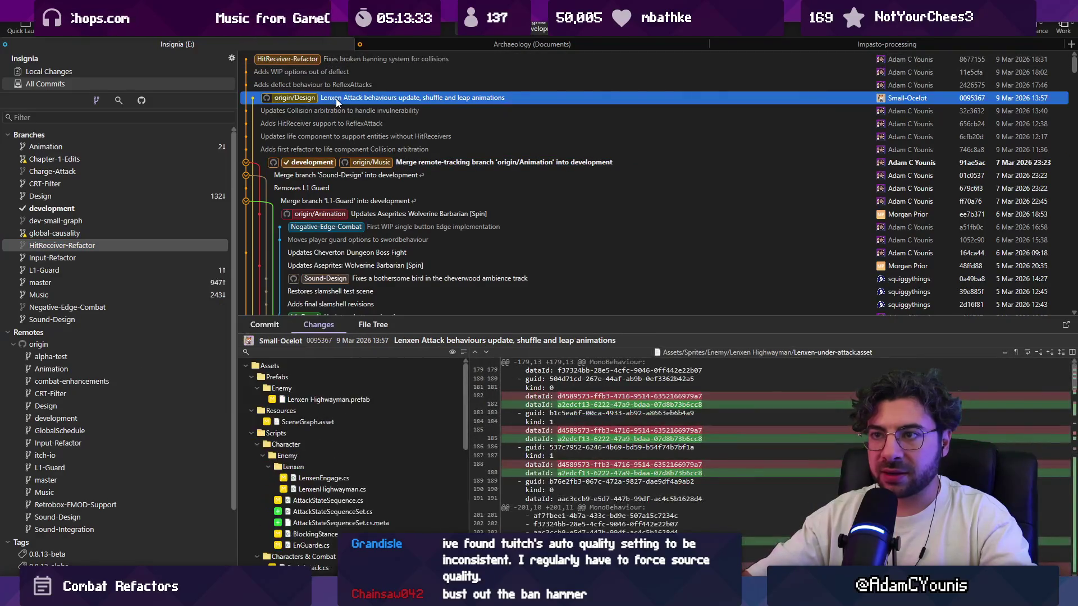
{"action": "right_click", "coordinate": [327, 60]}
{"action": "left_click", "coordinate": [386, 114]}
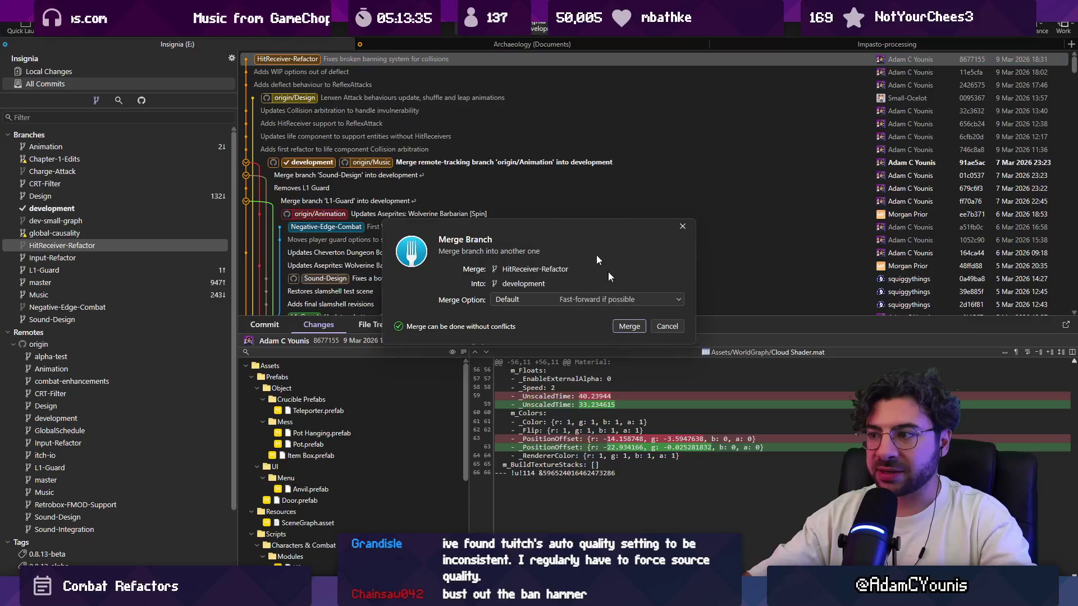
{"action": "left_click", "coordinate": [630, 325]}
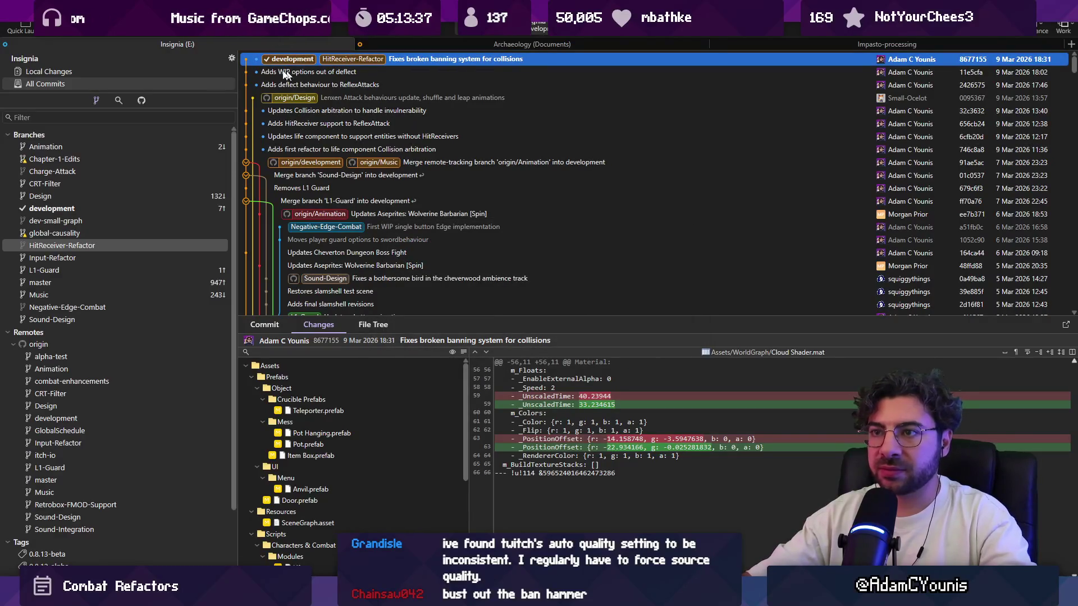
Step: Delete the merged HitReceiver-Refactor branch
{"action": "left_click", "coordinate": [112, 245]}
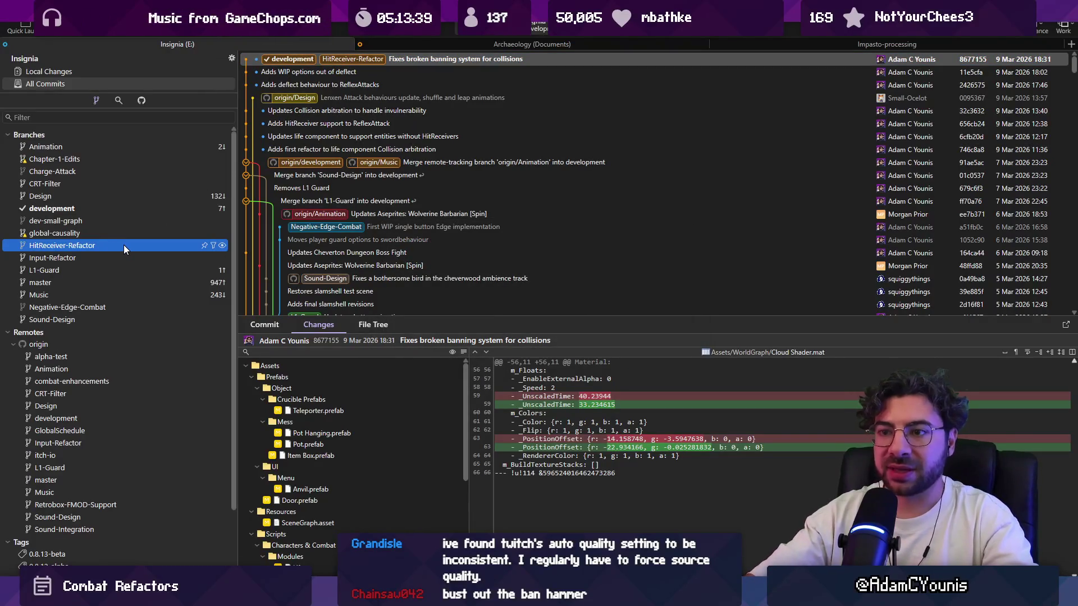
{"action": "key", "text": "Delete"}
{"action": "key", "text": "Return"}
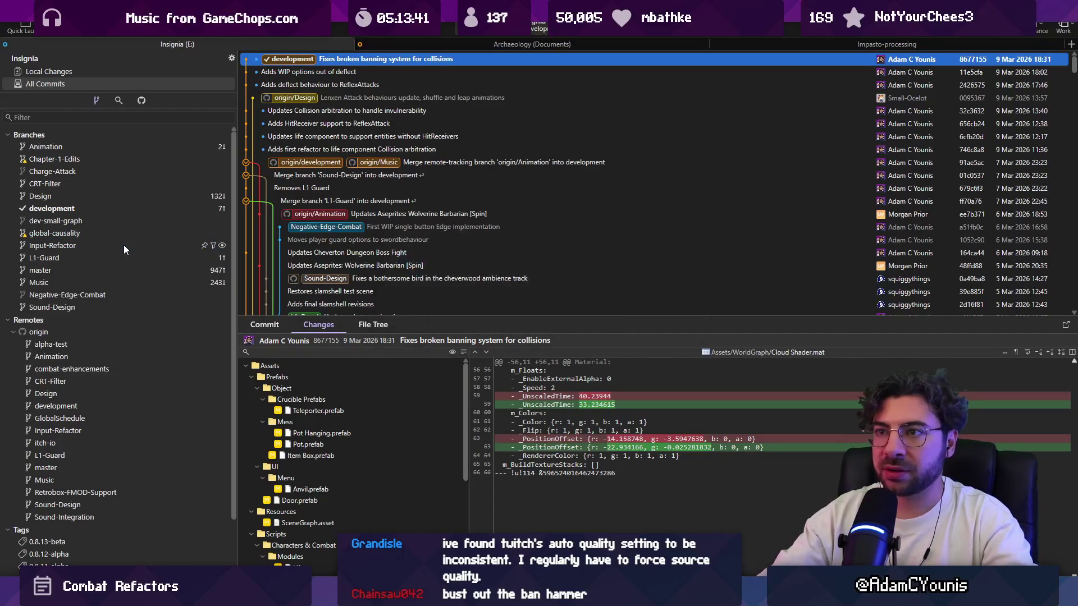
Step: Push the development branch to origin
{"action": "key", "text": "ctrl+shift+p"}
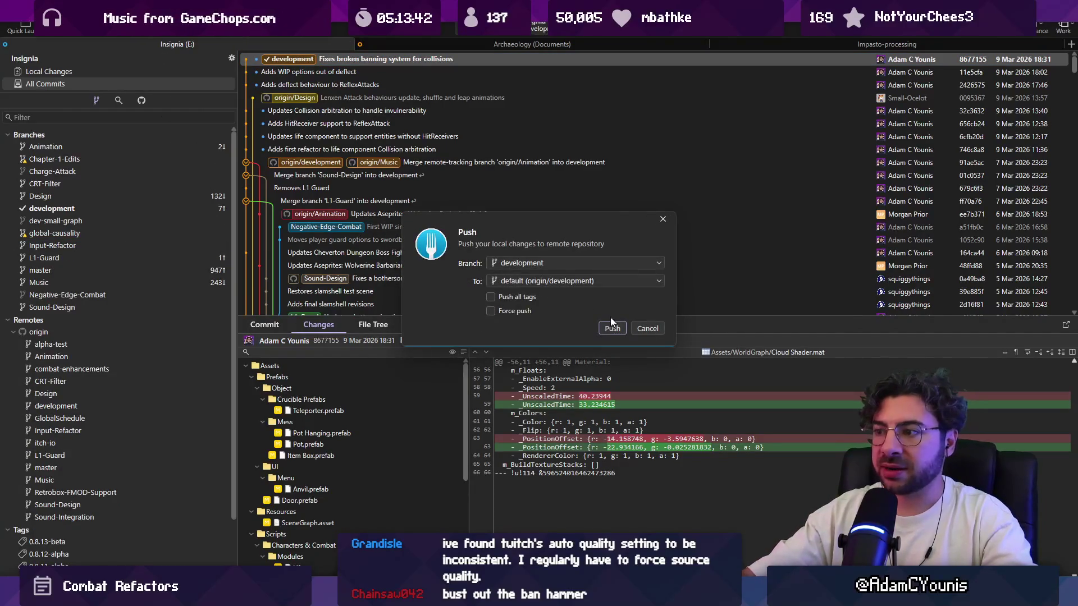
{"action": "left_click", "coordinate": [618, 328]}
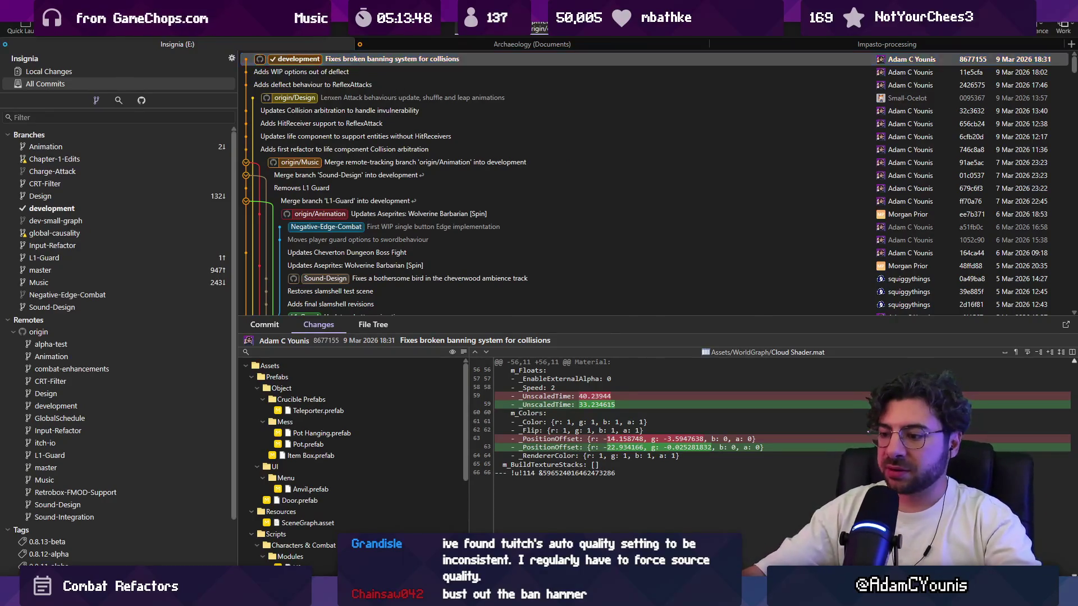
{"action": "key", "text": "alt+Tab"}
{"action": "key", "text": "ctrl+Tab"}
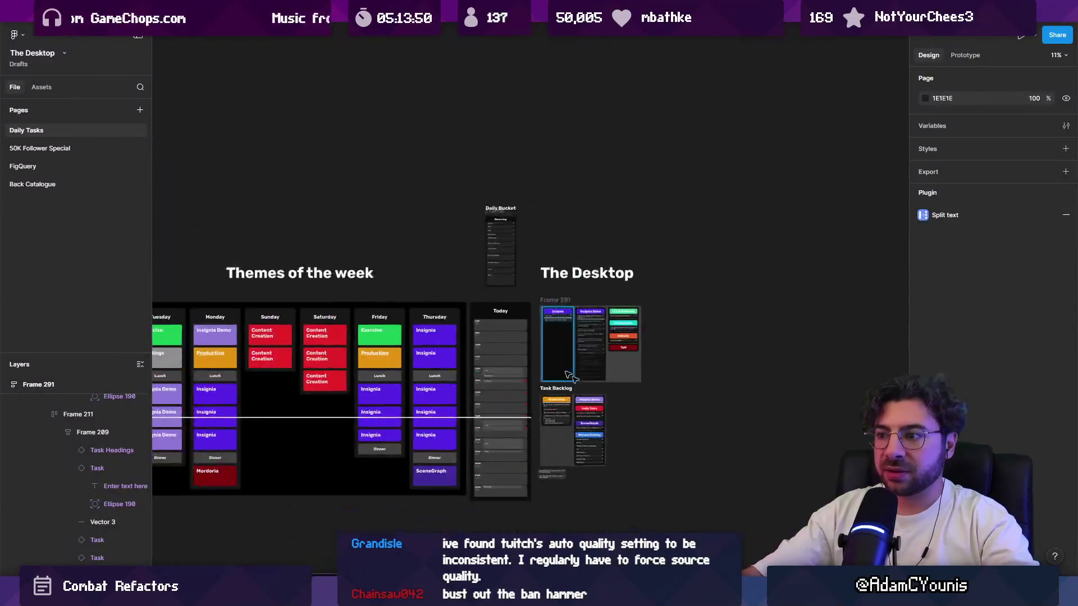
Step: Open the Insignia design file's 0.0.1 Daily Project Management page
{"action": "left_click", "coordinate": [270, 11]}
{"action": "left_click", "coordinate": [284, 12]}
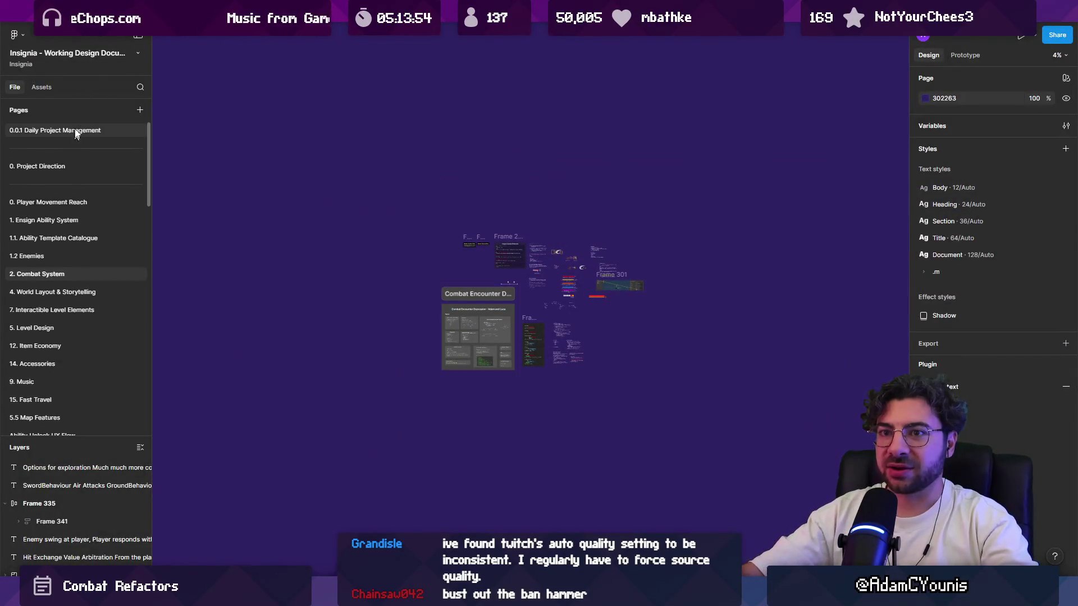
{"action": "left_click", "coordinate": [135, 131]}
{"action": "scroll", "coordinate": [384, 217], "scroll_direction": "up", "scroll_amount": 10}
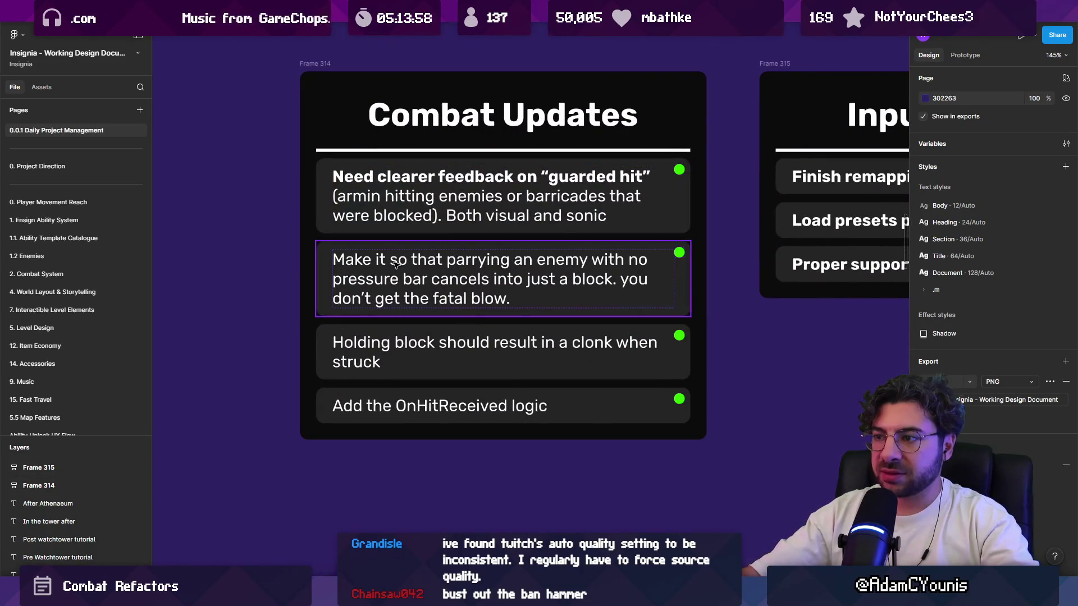
Step: Delete the parrying, clonk-on-block and OnHitReceived cards, leaving only the guarded-hit task
{"action": "left_click", "coordinate": [400, 270]}
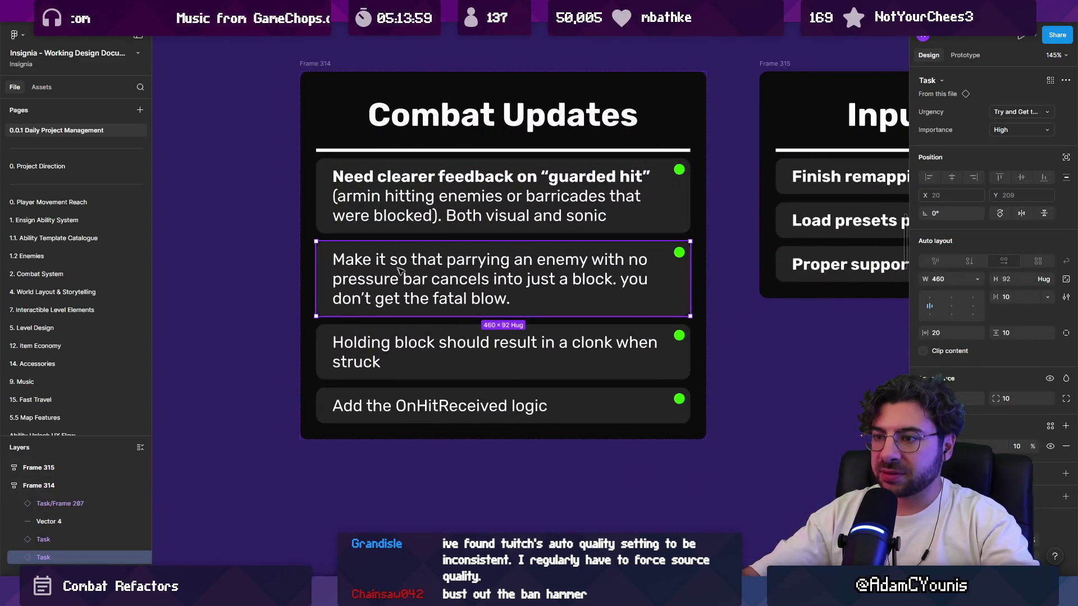
{"action": "key", "text": "Delete"}
{"action": "left_click", "coordinate": [459, 284]}
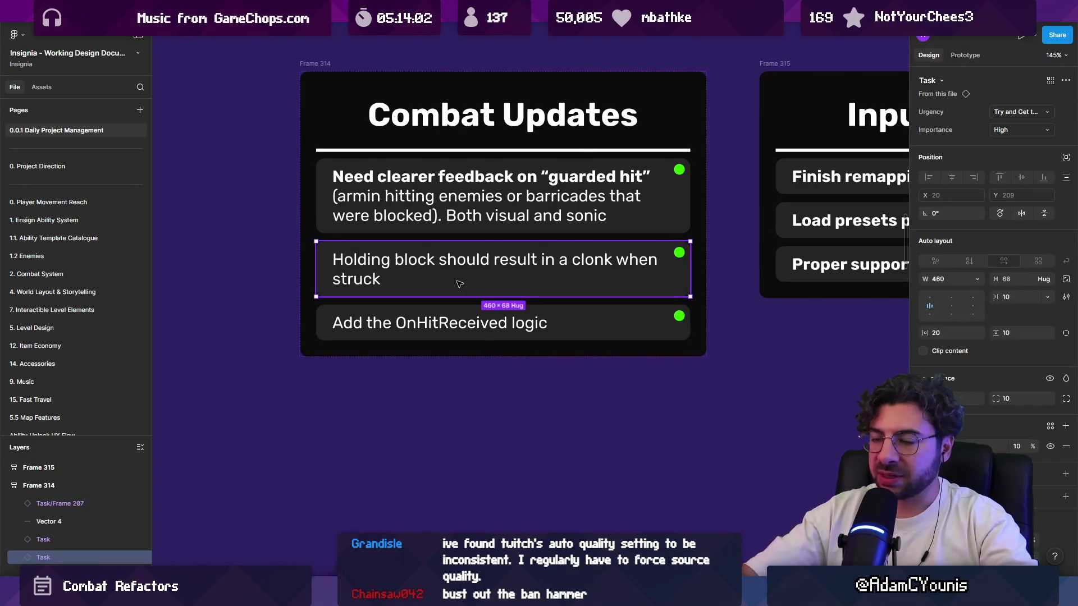
{"action": "key", "text": "Delete"}
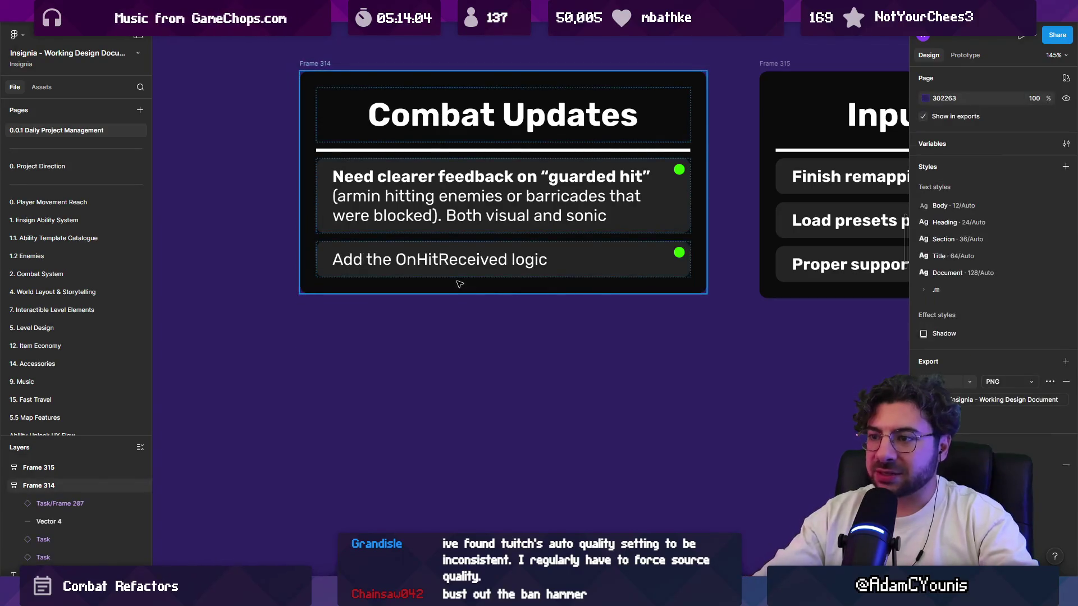
{"action": "left_click", "coordinate": [371, 265]}
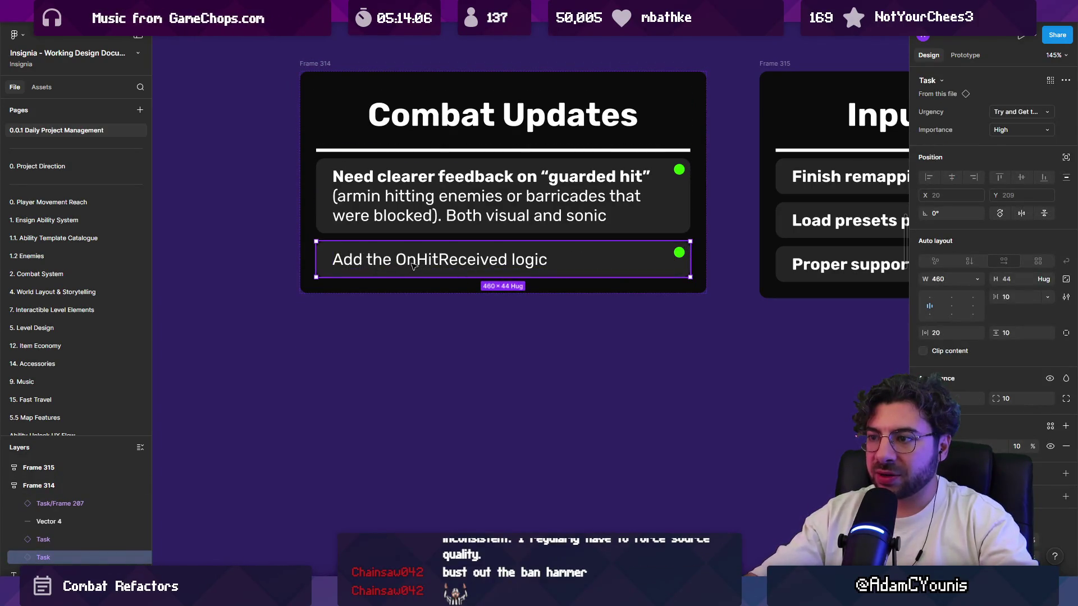
{"action": "key", "text": "Delete"}
{"action": "left_click", "coordinate": [429, 210]}
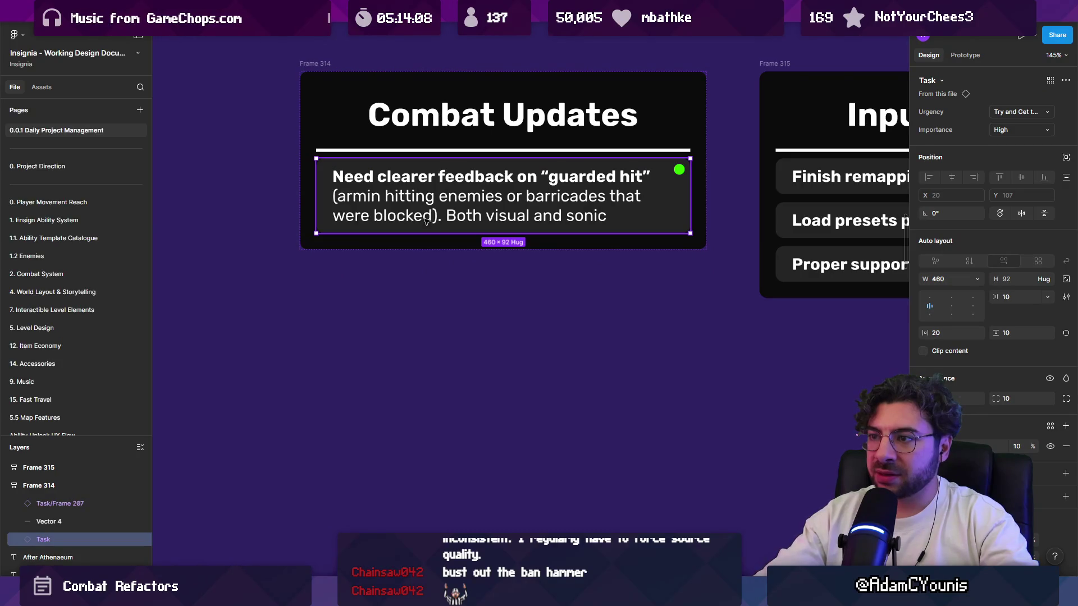
{"action": "scroll", "coordinate": [394, 233], "scroll_direction": "down", "scroll_amount": 5}
{"action": "scroll", "coordinate": [463, 253], "scroll_direction": "right", "scroll_amount": 3}
{"action": "scroll", "coordinate": [463, 253], "scroll_direction": "up", "scroll_amount": 1}
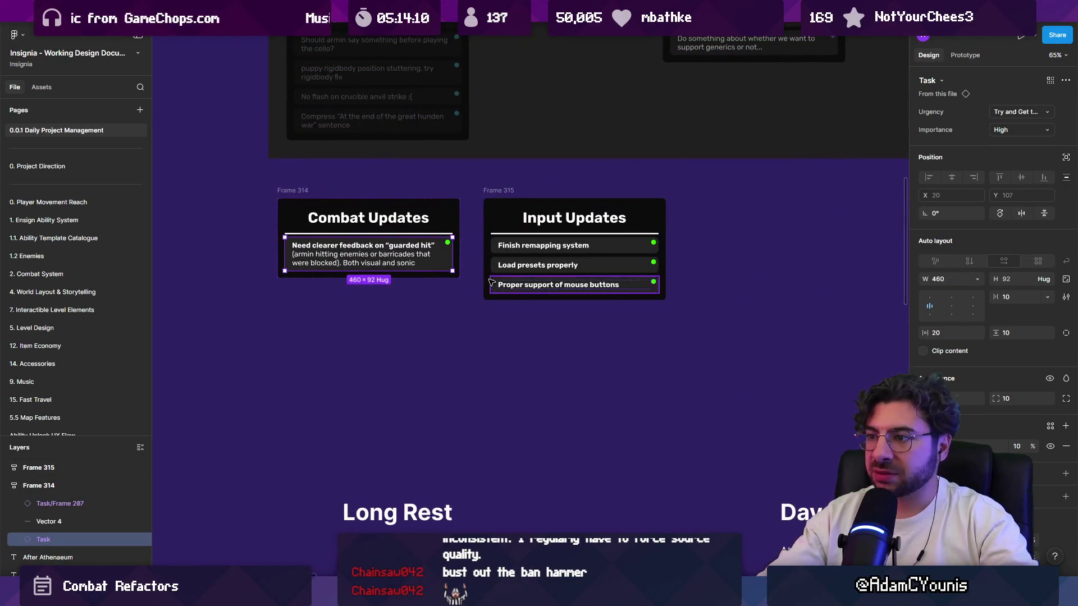
{"action": "scroll", "coordinate": [537, 270], "scroll_direction": "up", "scroll_amount": 5}
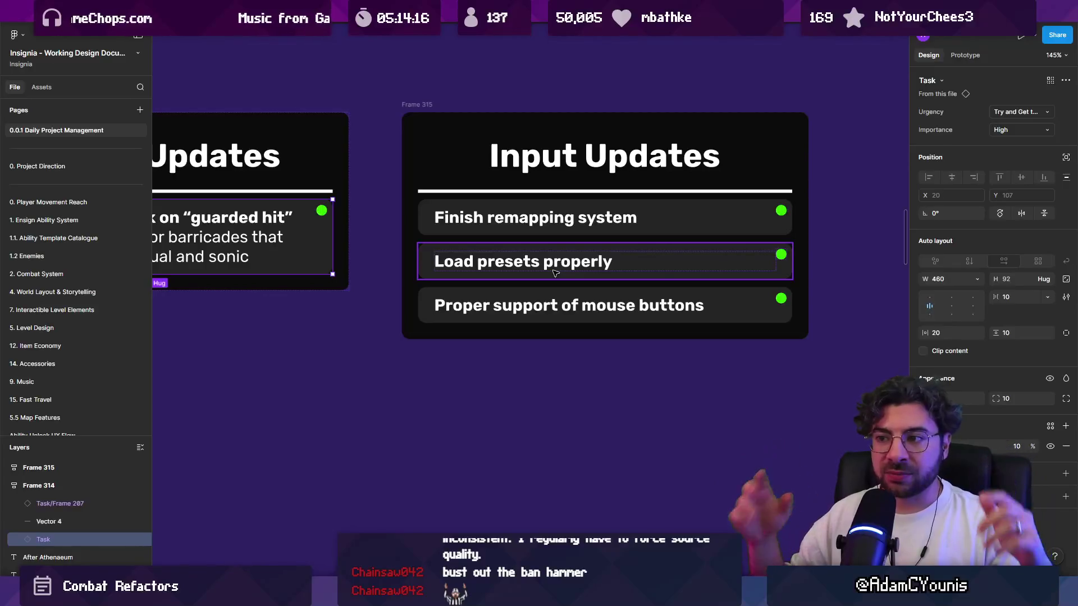
Step: Back in Unity, enlarge the Game view and clear the Console
{"action": "key", "text": "alt+Tab"}
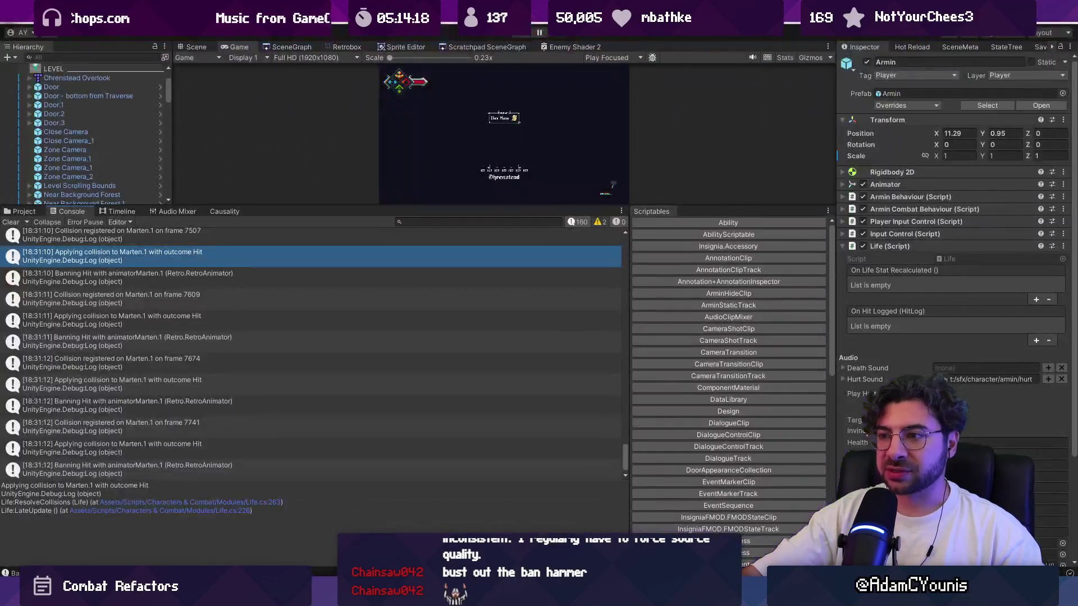
{"action": "left_click_drag", "start_coordinate": [387, 203], "coordinate": [387, 335]}
{"action": "left_click", "coordinate": [5, 351]}
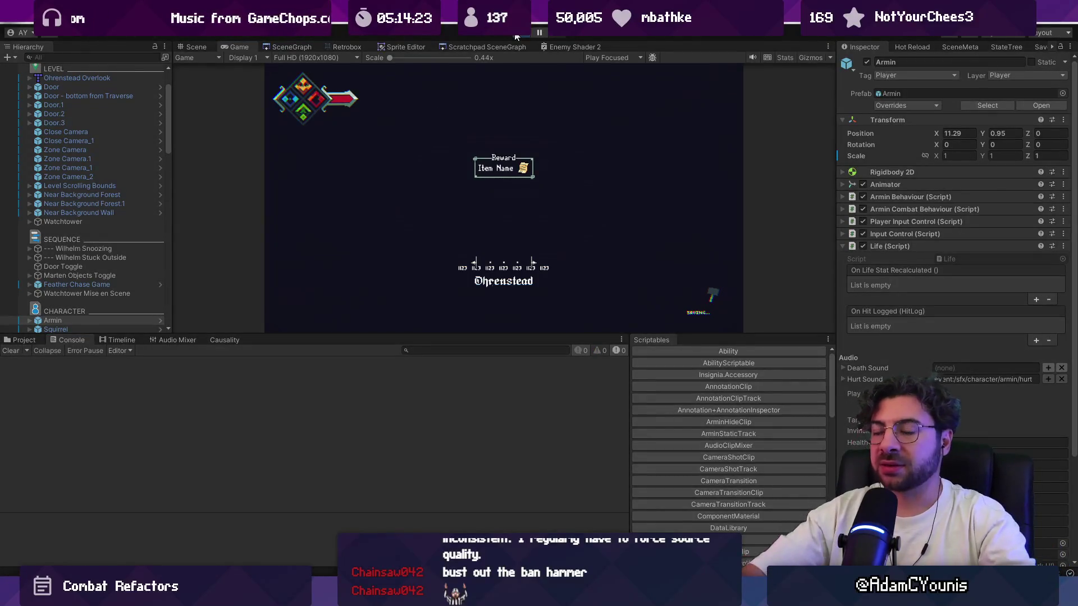
Step: In the running game, open Journal > Settings > Controls > Keyboard full screen, then stop Play
{"action": "key", "text": "Escape"}
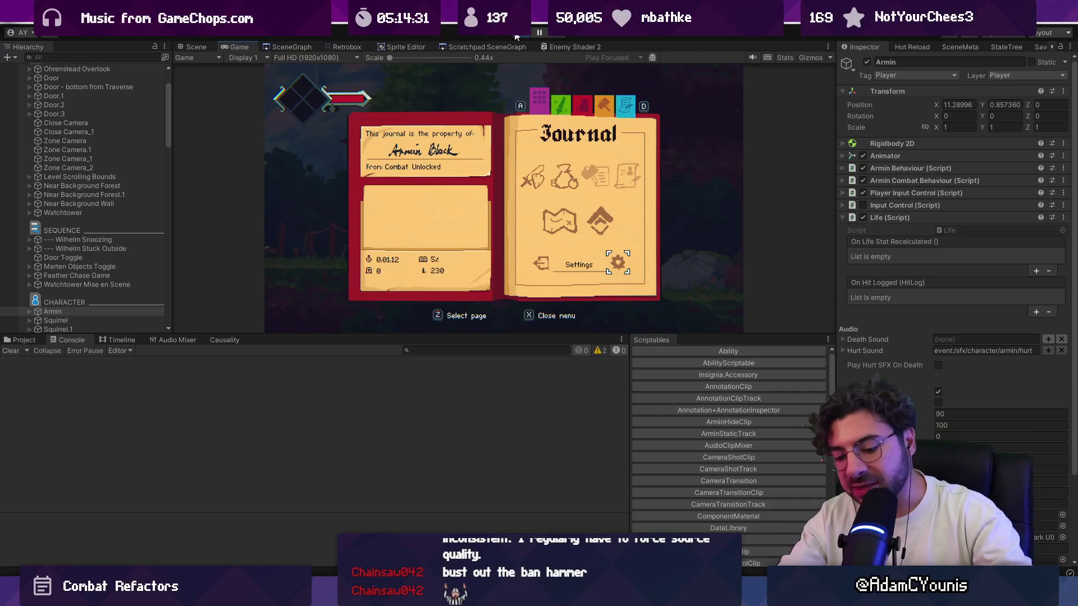
{"action": "key", "text": "z"}
{"action": "key", "text": "Down"}
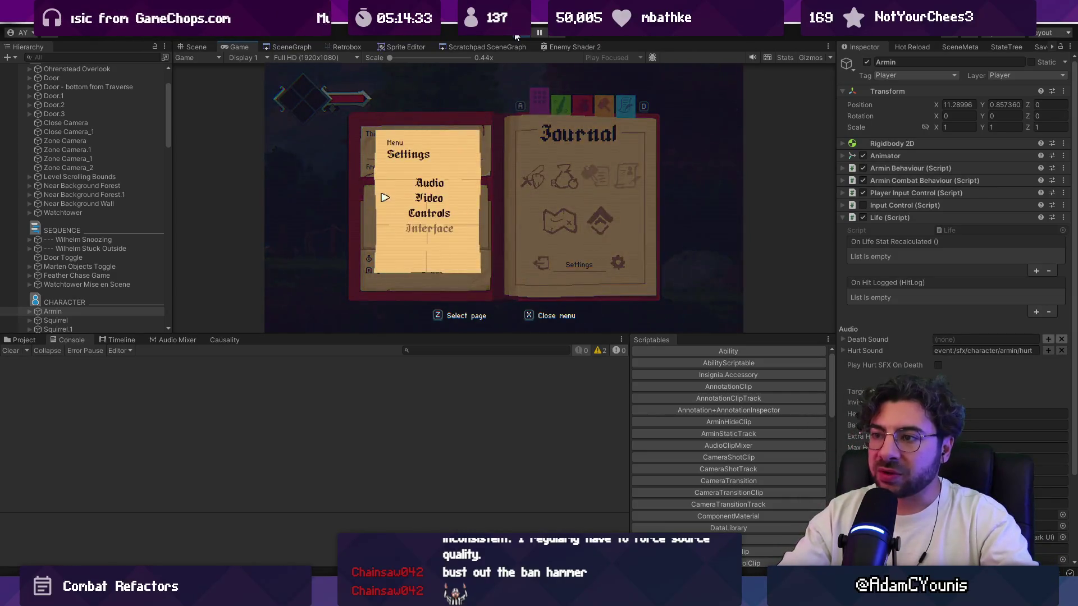
{"action": "key", "text": "Down"}
{"action": "key", "text": "z"}
{"action": "key", "text": "z"}
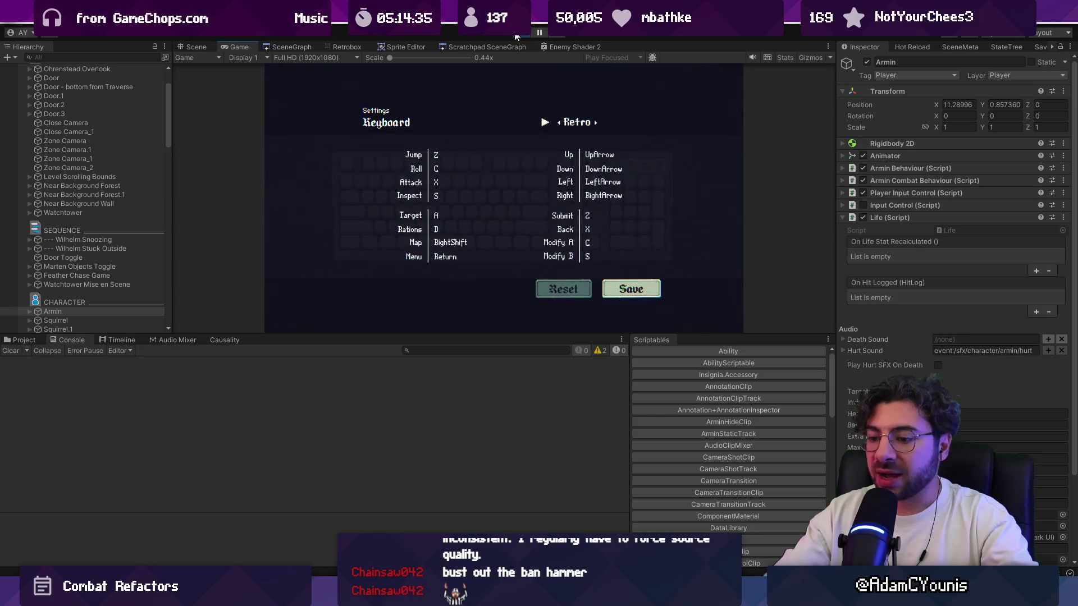
{"action": "key", "text": "F11"}
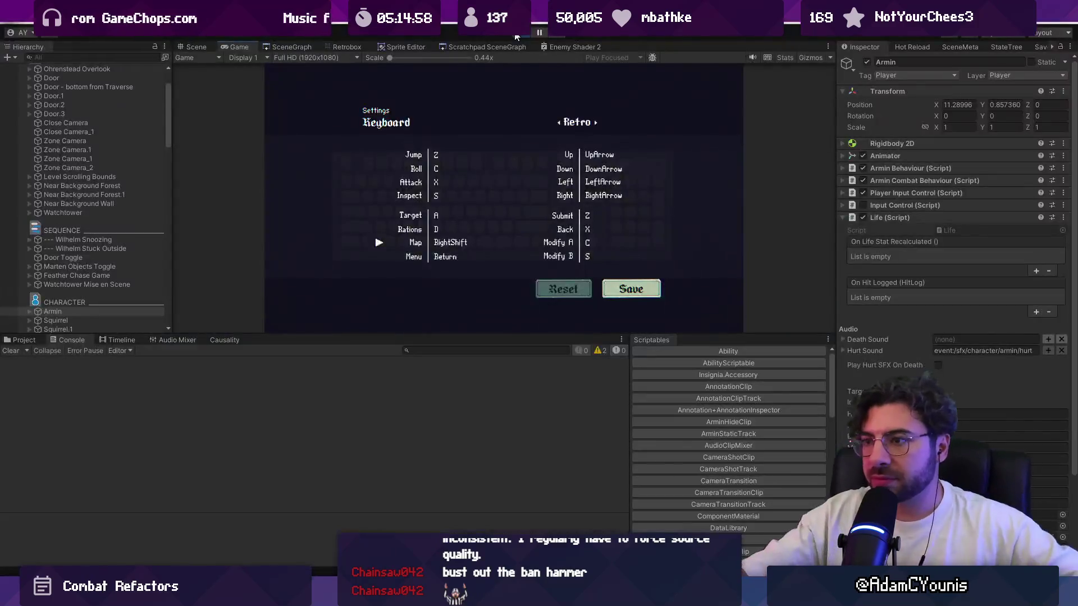
{"action": "left_click", "coordinate": [516, 34]}
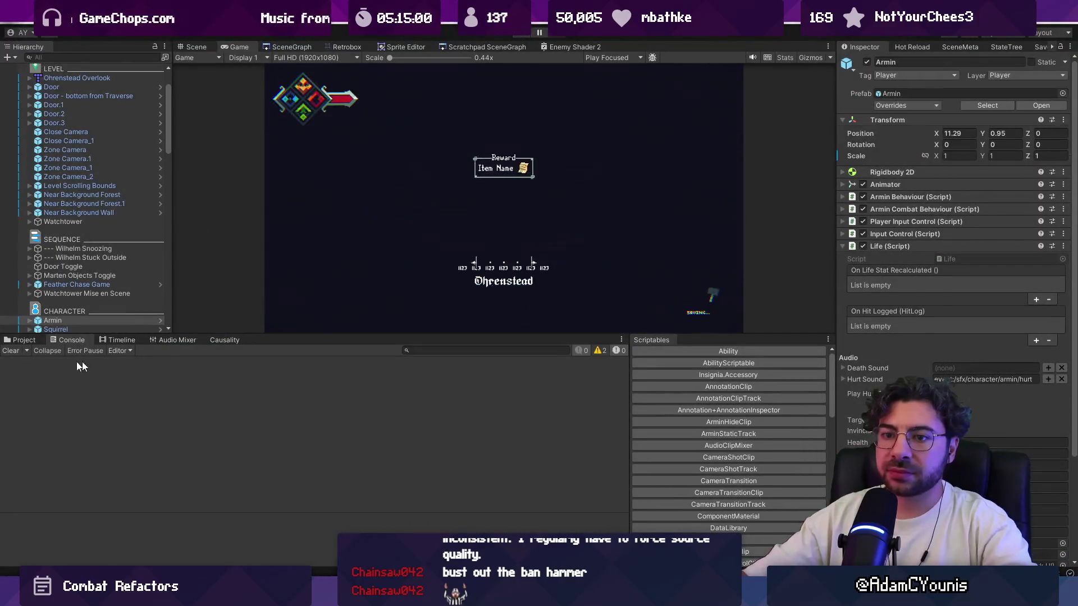
Step: Search the Project for 'key binding' and open the Key Bindings Menu prefab in the Scene view
{"action": "left_click", "coordinate": [441, 351]}
{"action": "type", "text": "keyboar"}
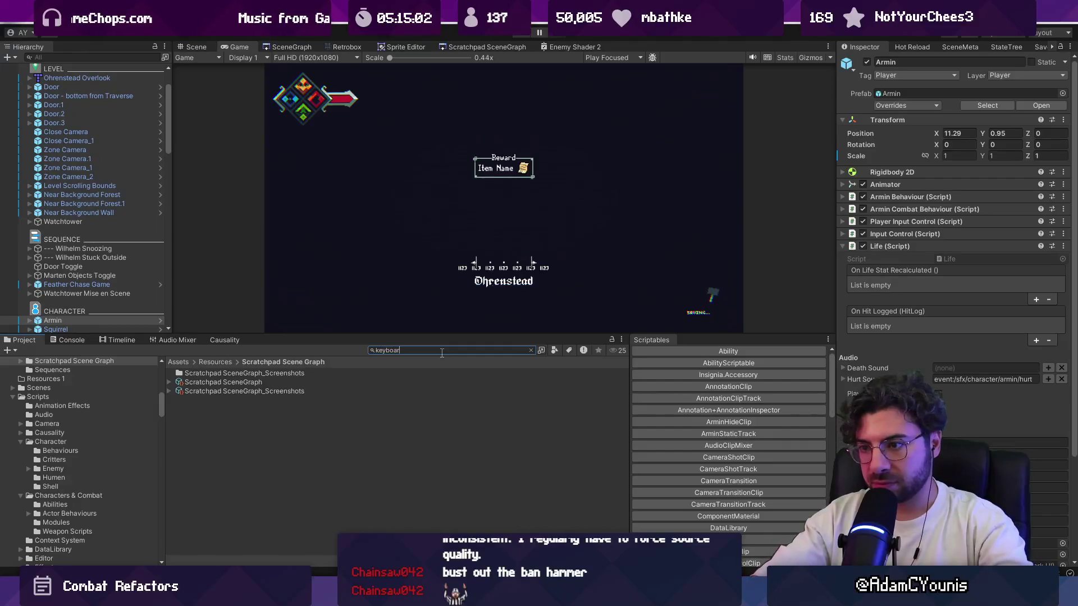
{"action": "type", "text": "d input"}
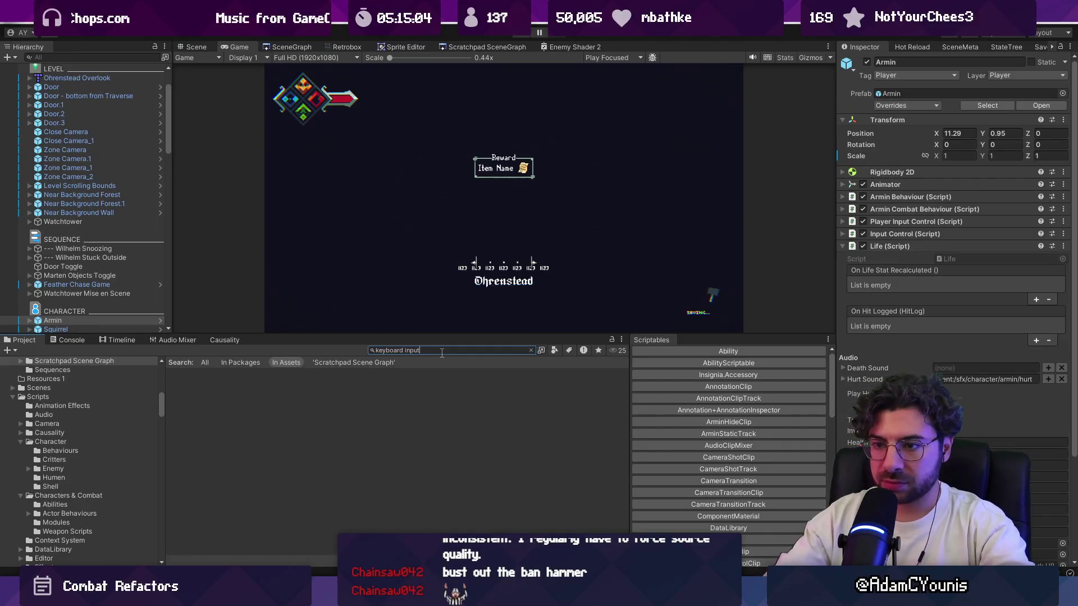
{"action": "key", "text": "Left"}
{"action": "key", "text": "Left"}
{"action": "key", "text": "BackSpace"}
{"action": "key", "text": "BackSpace"}
{"action": "key", "text": "BackSpace"}
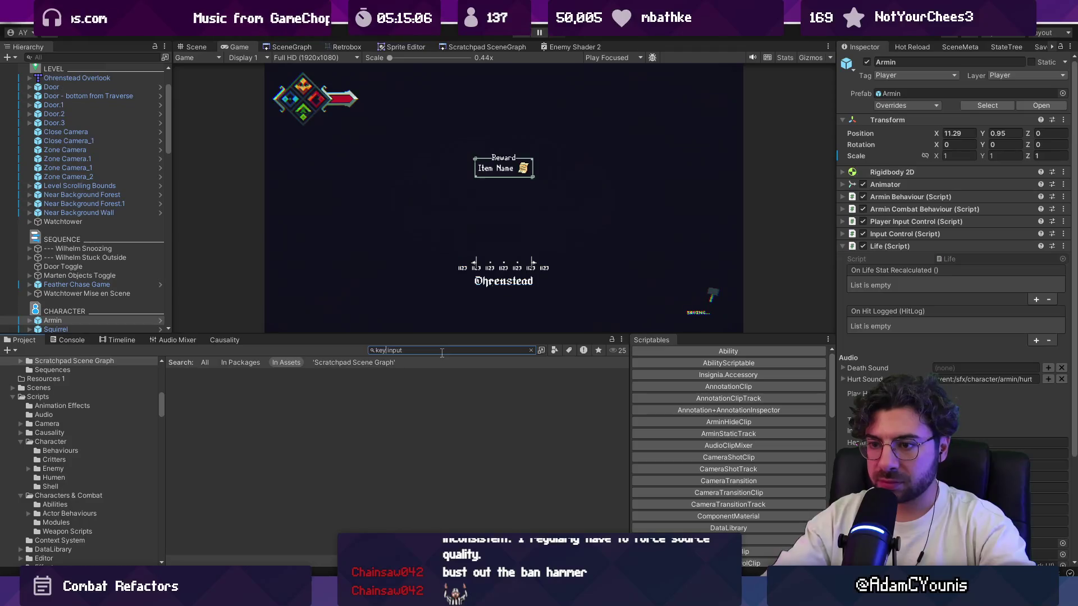
{"action": "type", "text": "board"}
{"action": "key", "text": "Delete"}
{"action": "key", "text": "Delete"}
{"action": "key", "text": "Delete"}
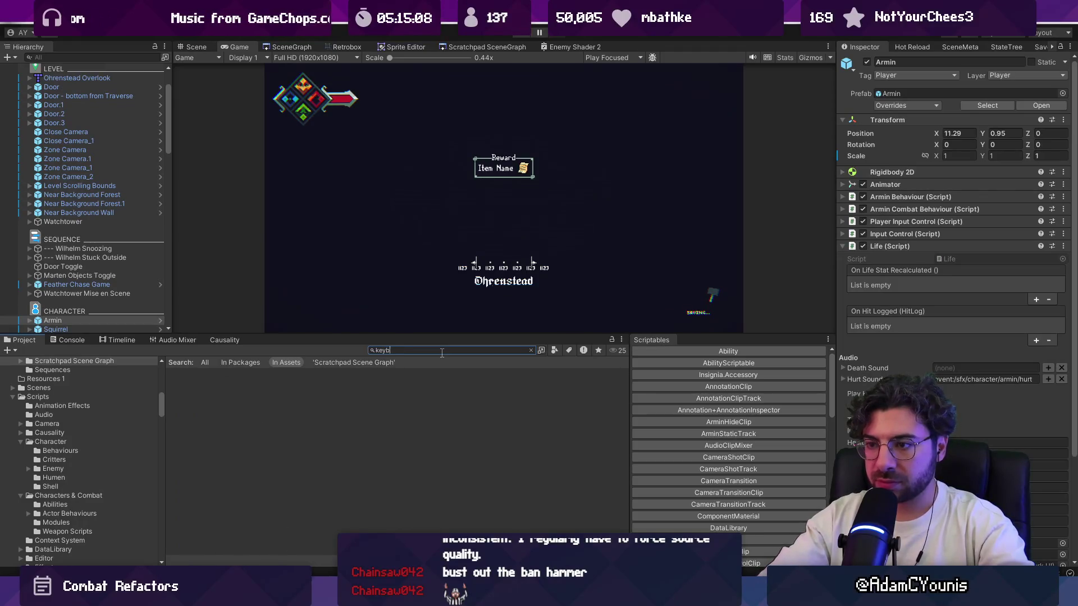
{"action": "key", "text": "shift+Left"}
{"action": "key", "text": "shift+Left"}
{"action": "key", "text": "shift+Left"}
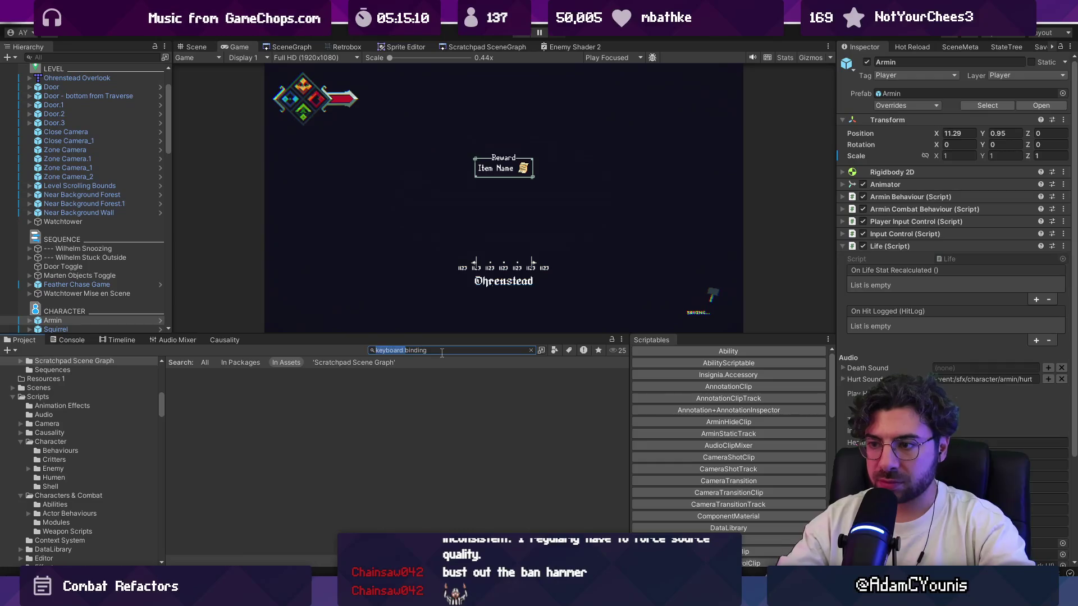
{"action": "type", "text": "binding"}
{"action": "type", "text": "ey"}
{"action": "key", "text": "Down"}
{"action": "key", "text": "Return"}
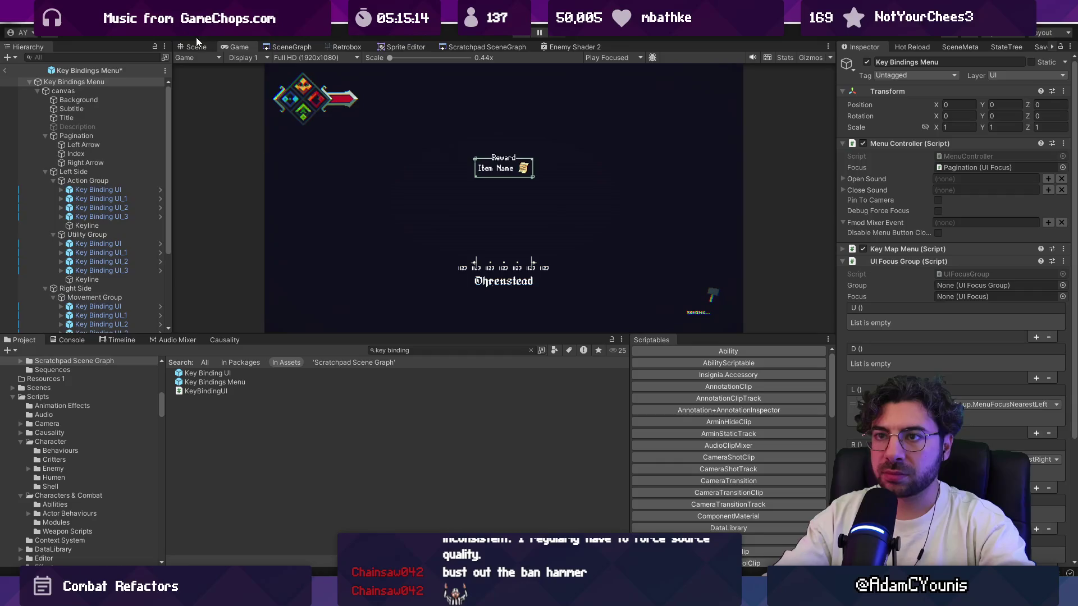
{"action": "left_click", "coordinate": [196, 46]}
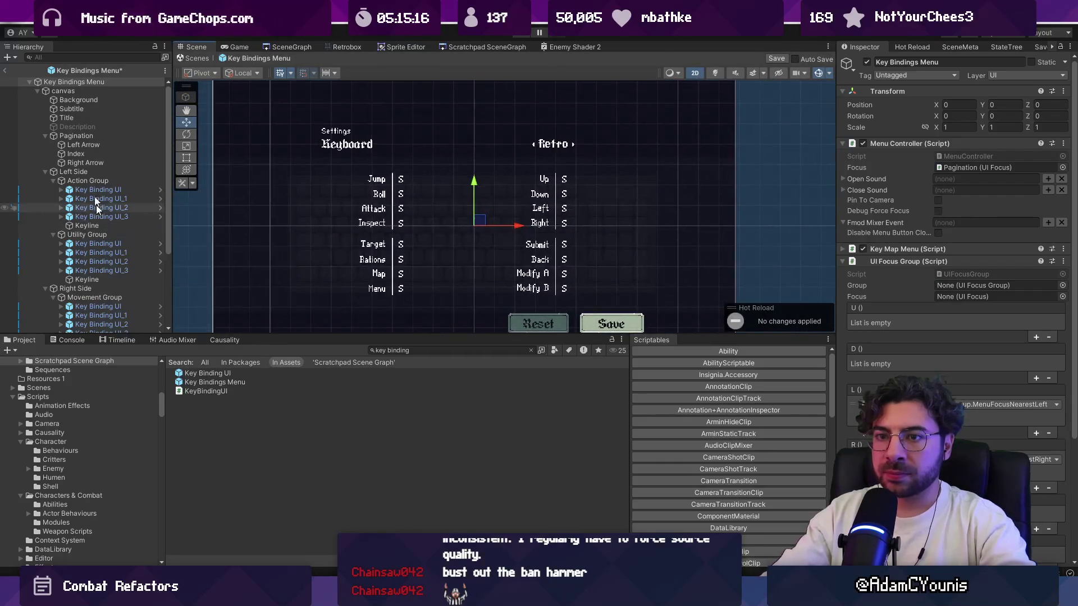
Step: Expand the Left Side and Right Side groups and select Utility Group and Menu Group
{"action": "left_click", "coordinate": [89, 172]}
{"action": "left_click", "coordinate": [53, 181]}
{"action": "left_click", "coordinate": [53, 189]}
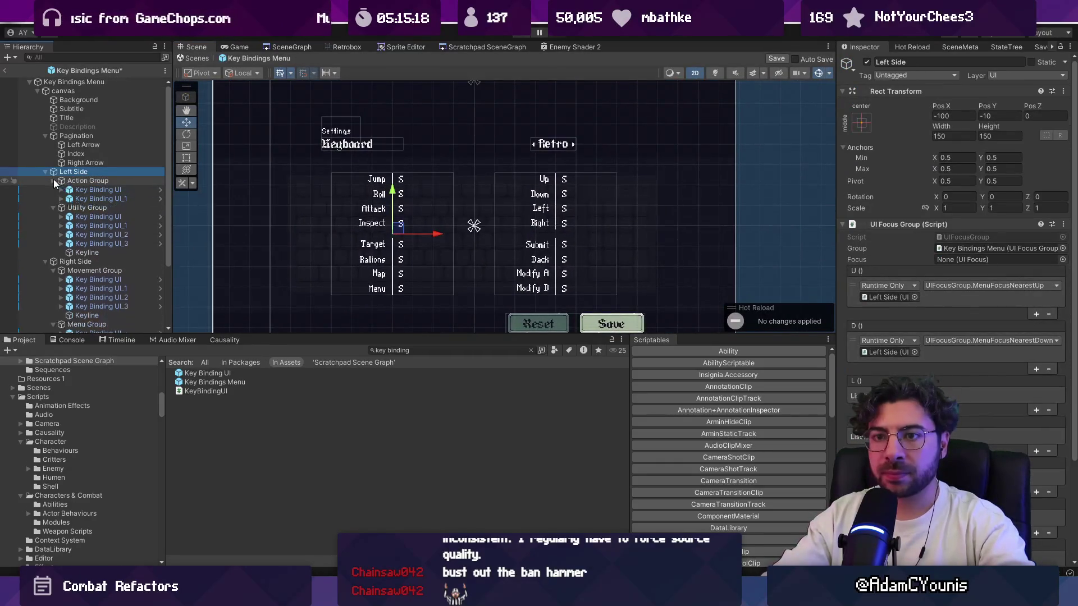
{"action": "left_click", "coordinate": [43, 199]}
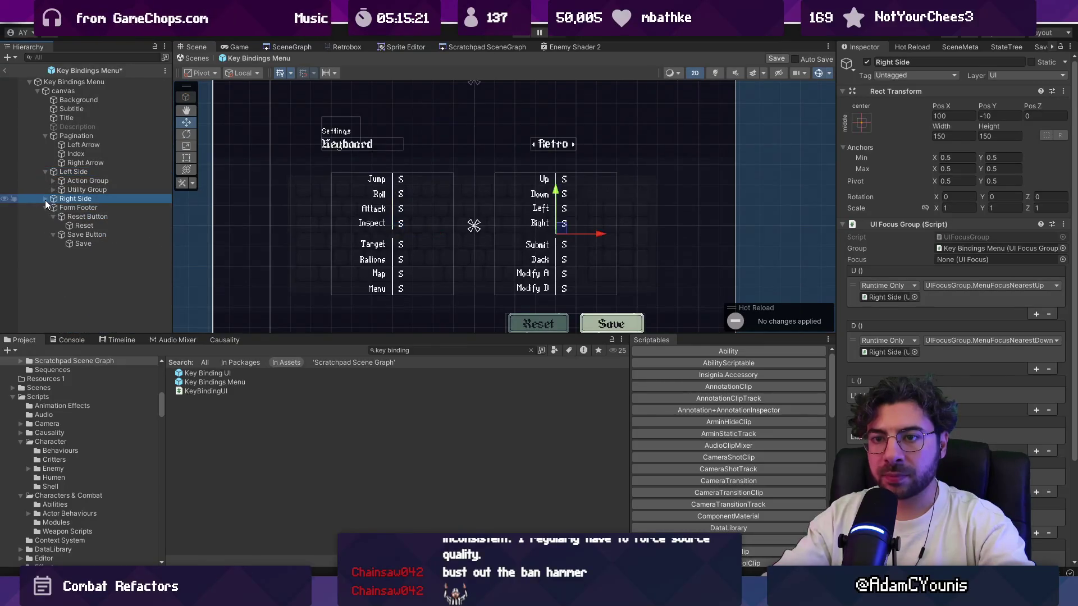
{"action": "left_click", "coordinate": [53, 207]}
{"action": "left_click", "coordinate": [53, 217]}
{"action": "left_click", "coordinate": [74, 172]}
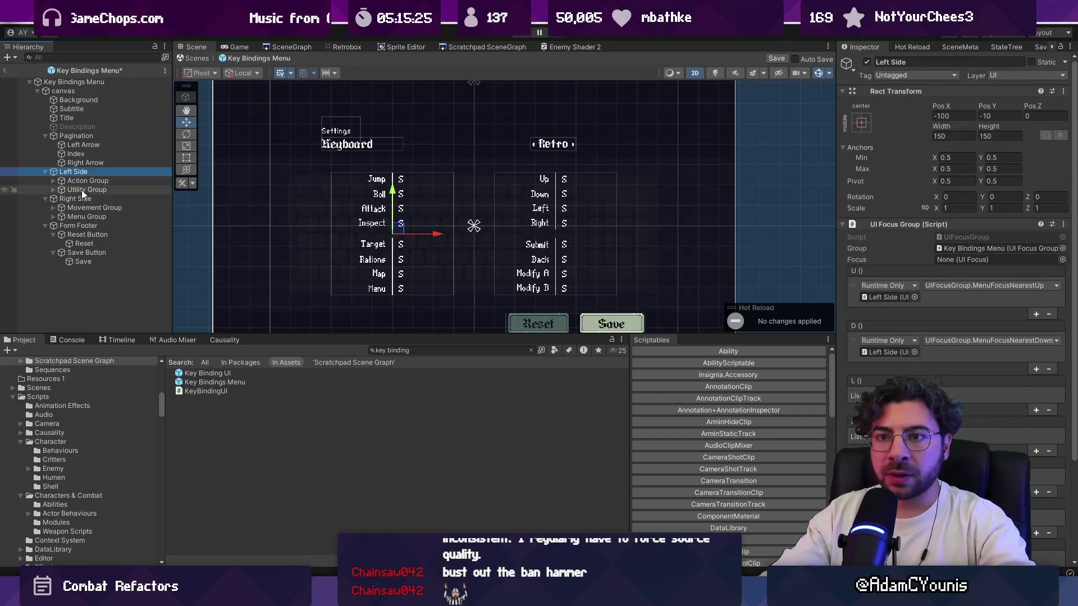
{"action": "left_click", "coordinate": [107, 191]}
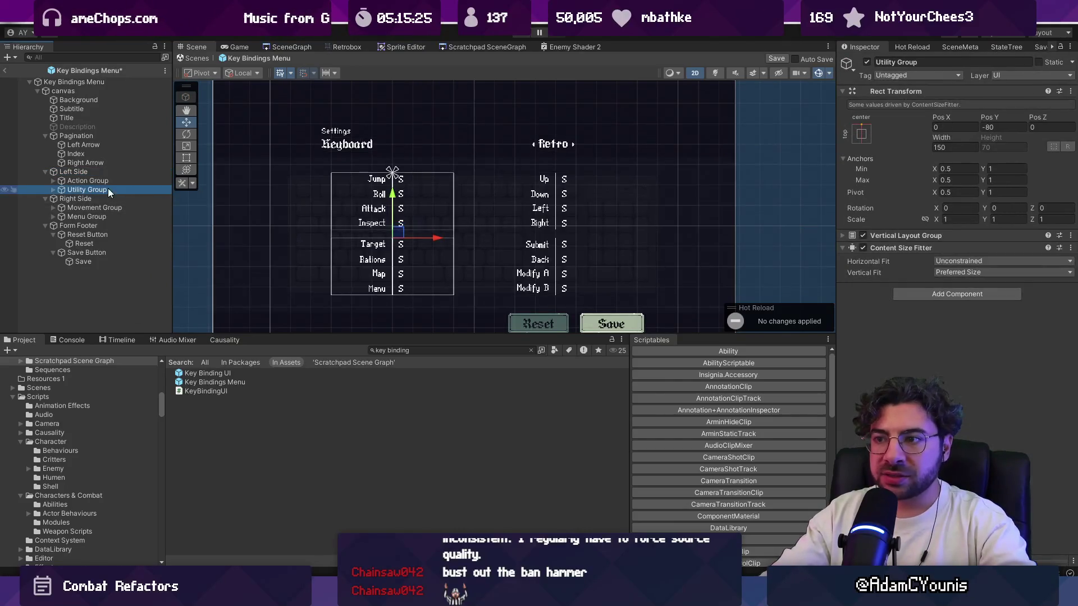
{"action": "left_click", "coordinate": [85, 217], "text": "ctrl"}
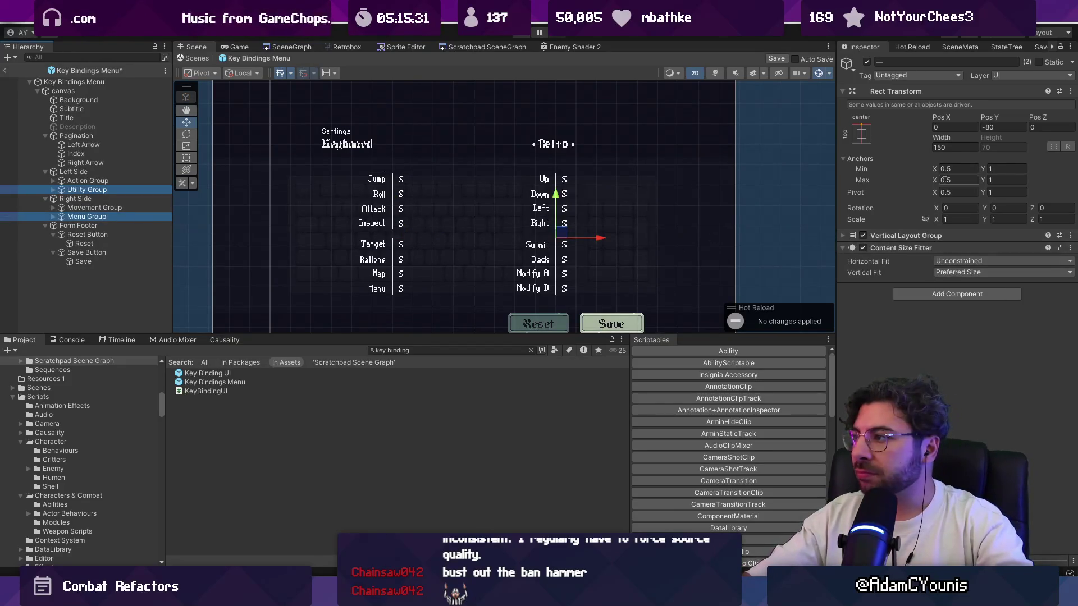
Step: Set the Utility Group and Menu Group Rect Transform Pos Y to -90
{"action": "left_click", "coordinate": [991, 123]}
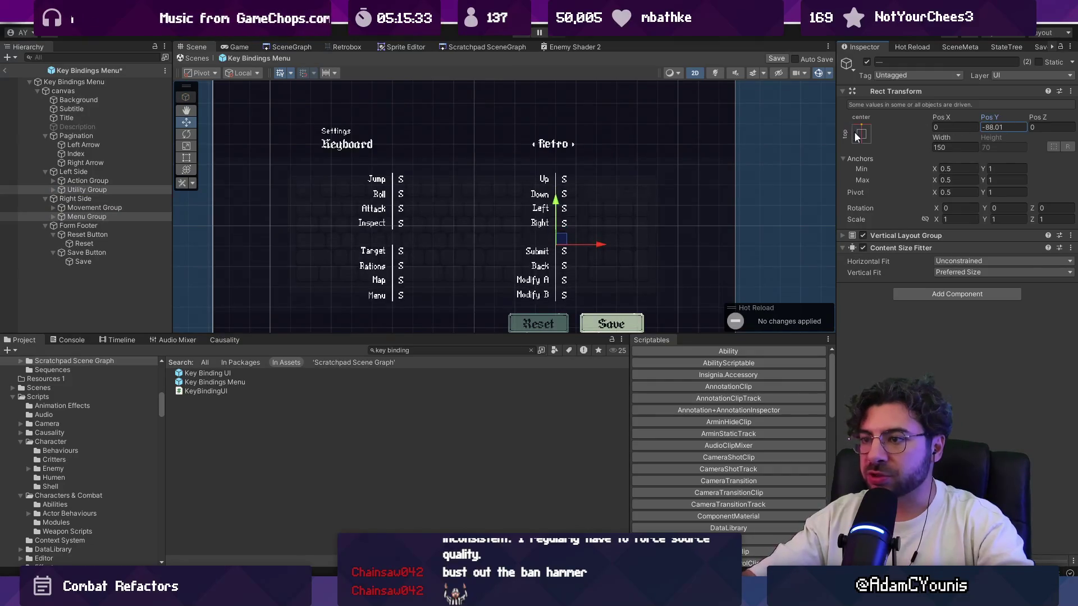
{"action": "type", "text": "-90"}
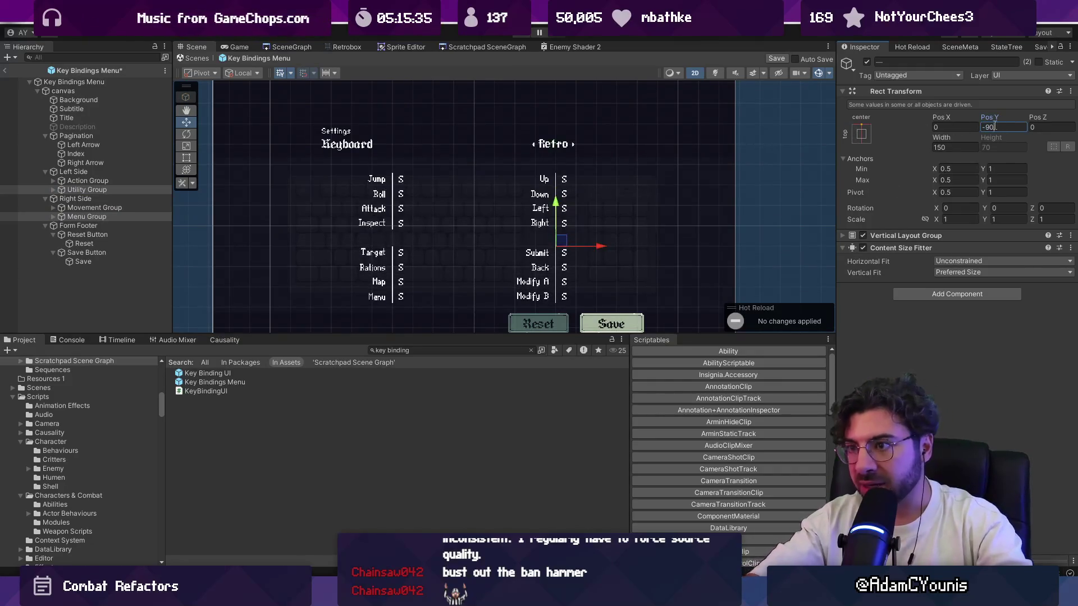
{"action": "scroll", "coordinate": [460, 234], "scroll_direction": "up", "scroll_amount": 2}
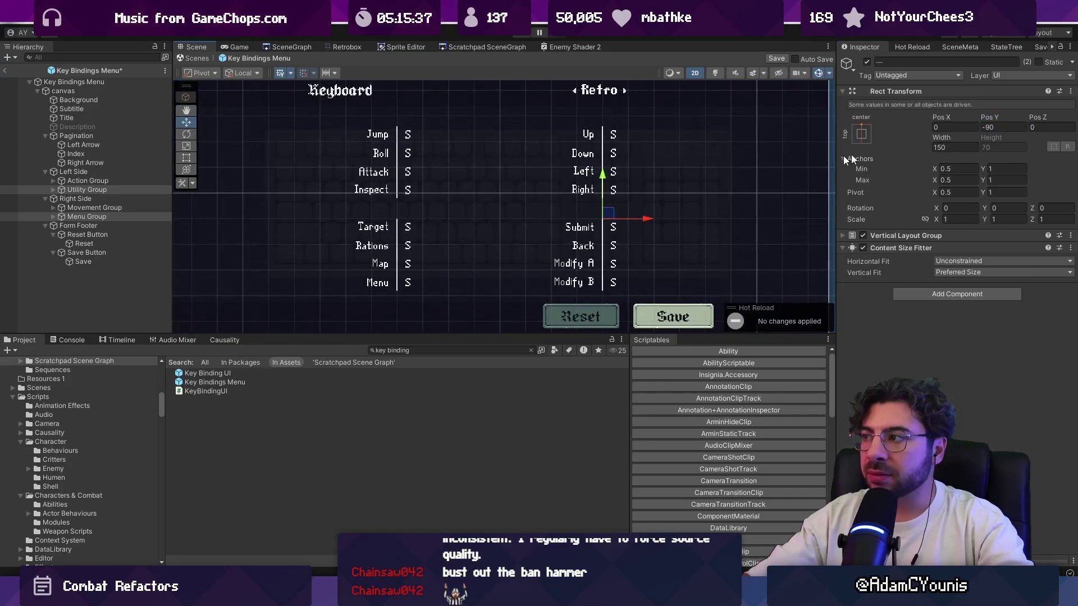
{"action": "type", "text": "-95"}
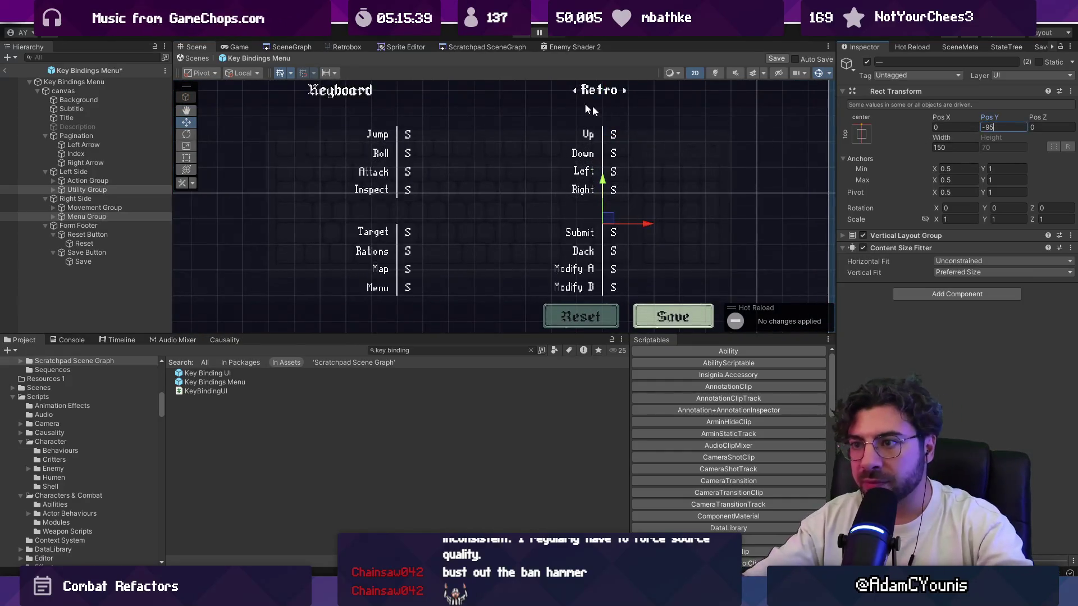
{"action": "type", "text": "-85"}
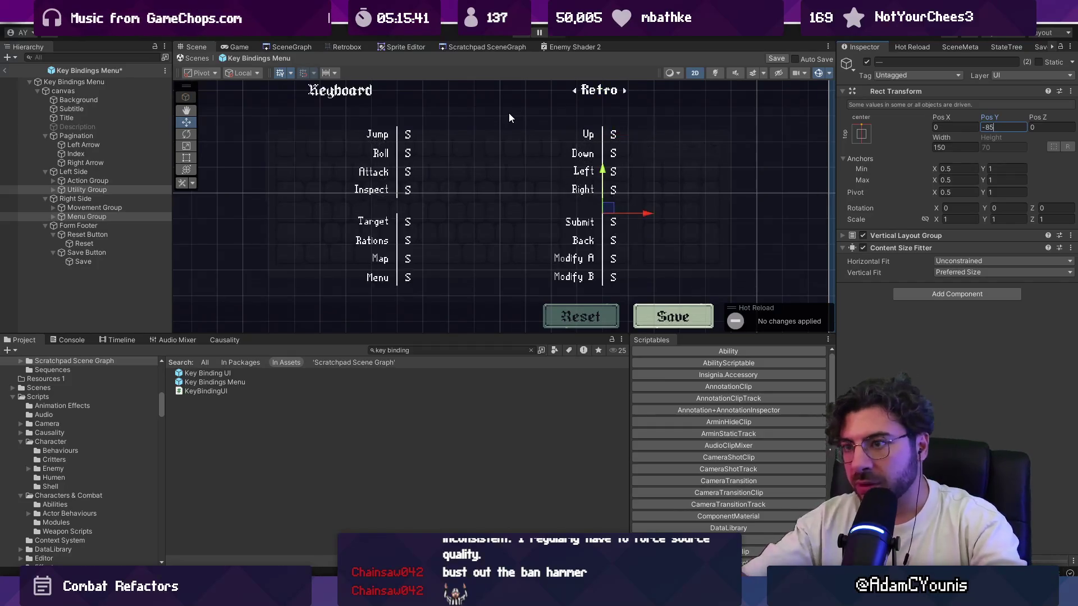
{"action": "left_click", "coordinate": [74, 181]}
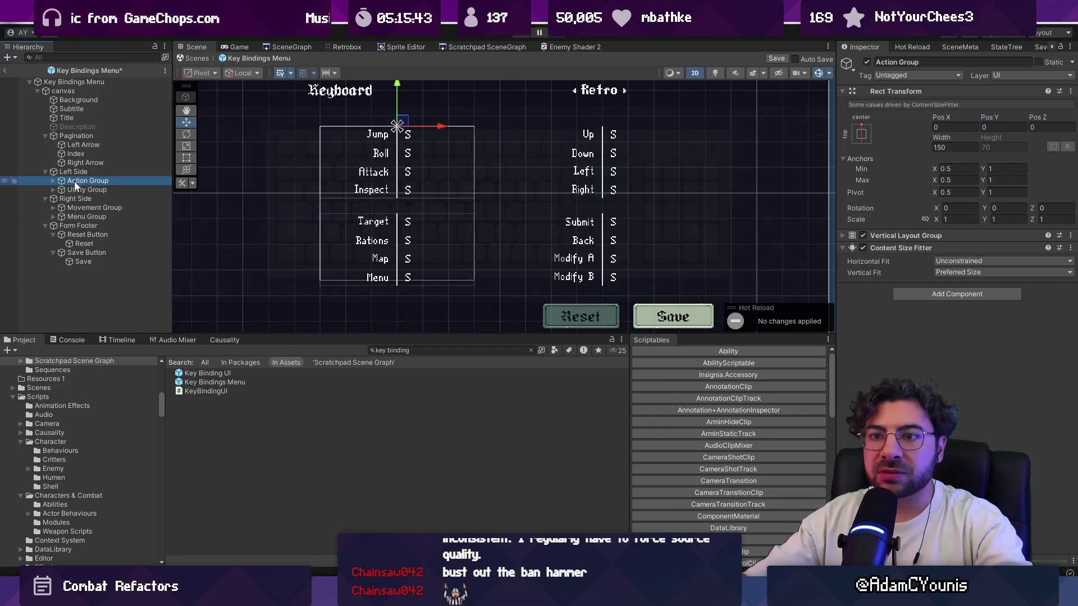
{"action": "left_click", "coordinate": [127, 208], "text": "ctrl"}
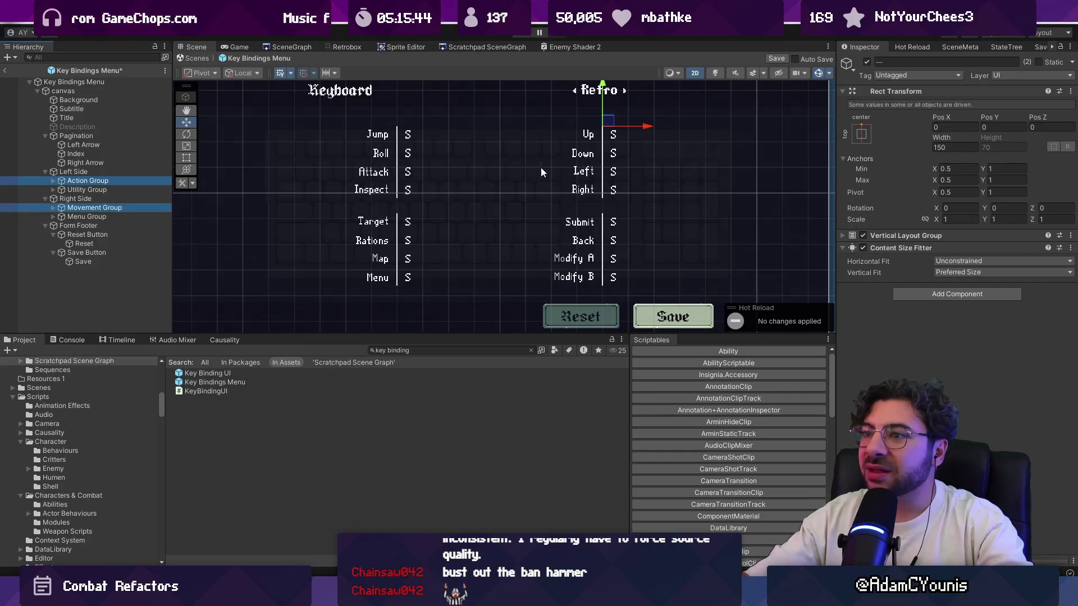
{"action": "left_click", "coordinate": [138, 189]}
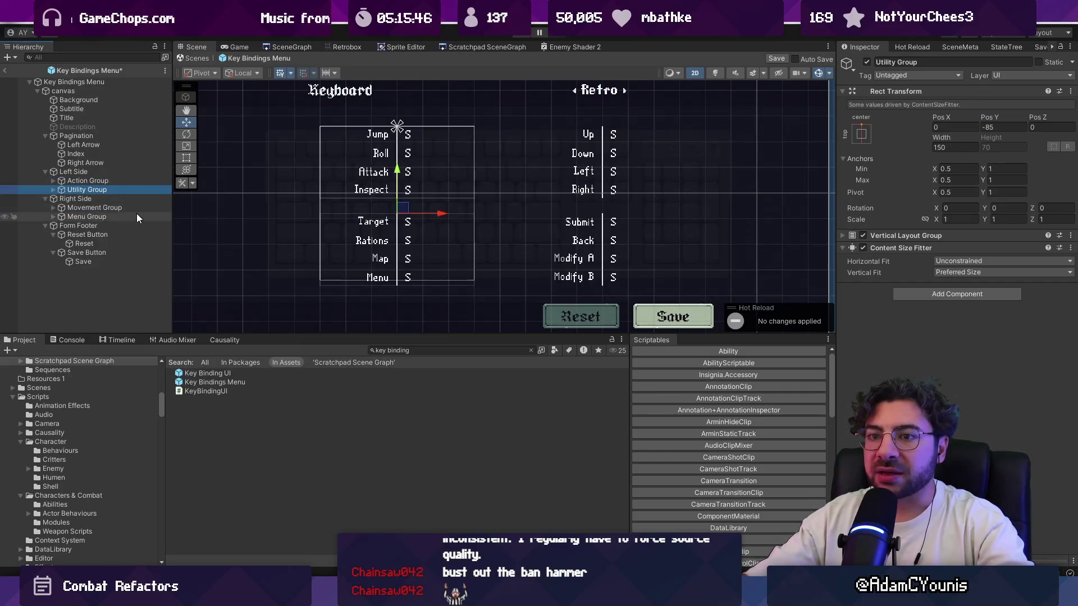
{"action": "left_click", "coordinate": [137, 216], "text": "ctrl"}
{"action": "left_click", "coordinate": [1022, 128]}
{"action": "type", "text": "-90"}
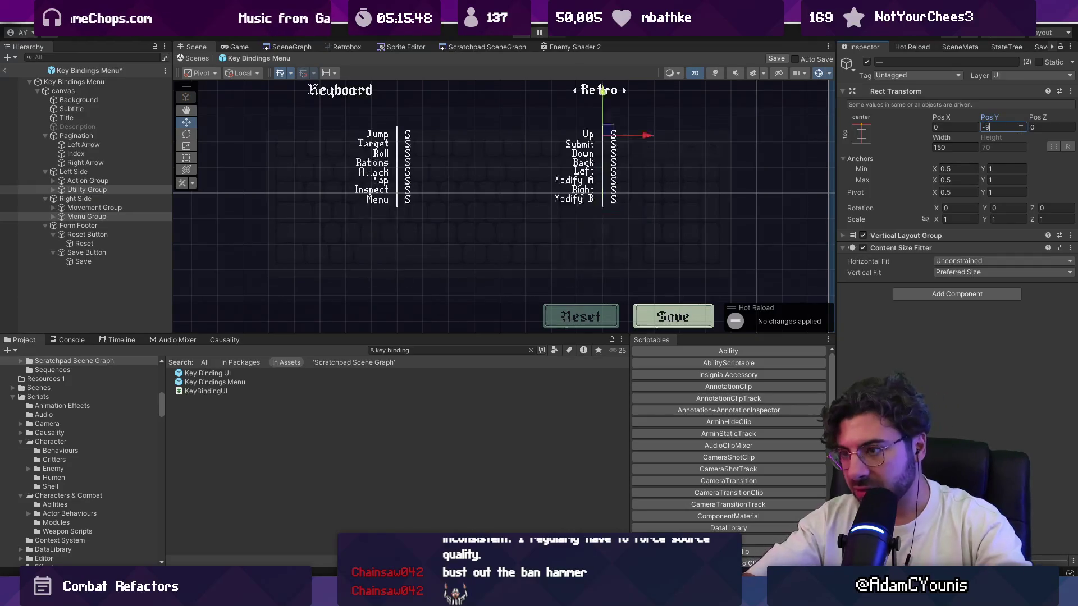
Step: Clear the Left Side and Right Side Pos Y to 0
{"action": "left_click", "coordinate": [119, 170]}
{"action": "left_click", "coordinate": [113, 197], "text": "ctrl"}
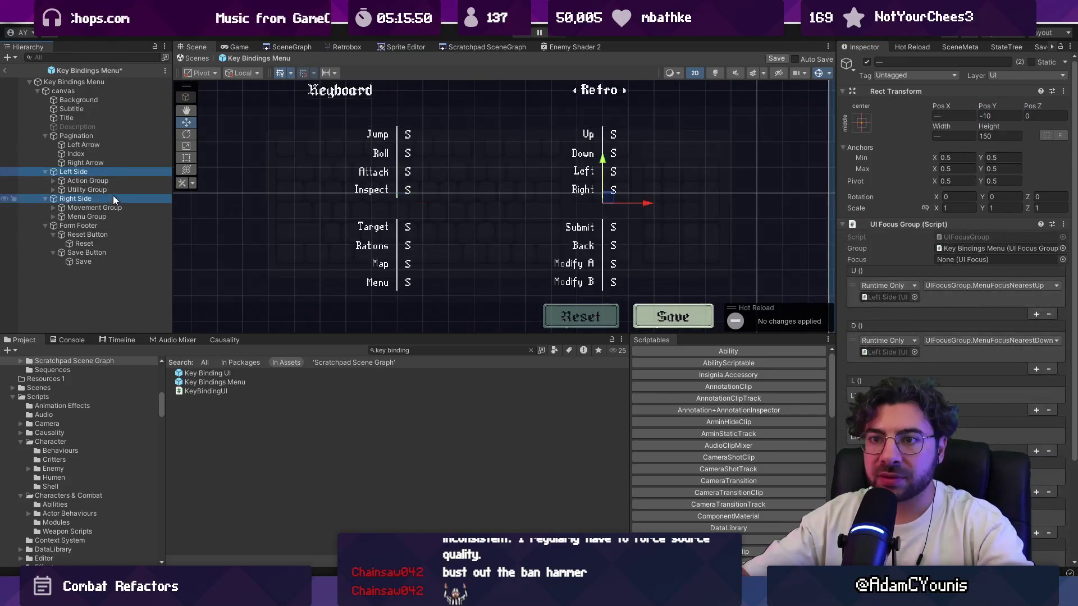
{"action": "left_click", "coordinate": [995, 115]}
{"action": "key", "text": "BackSpace"}
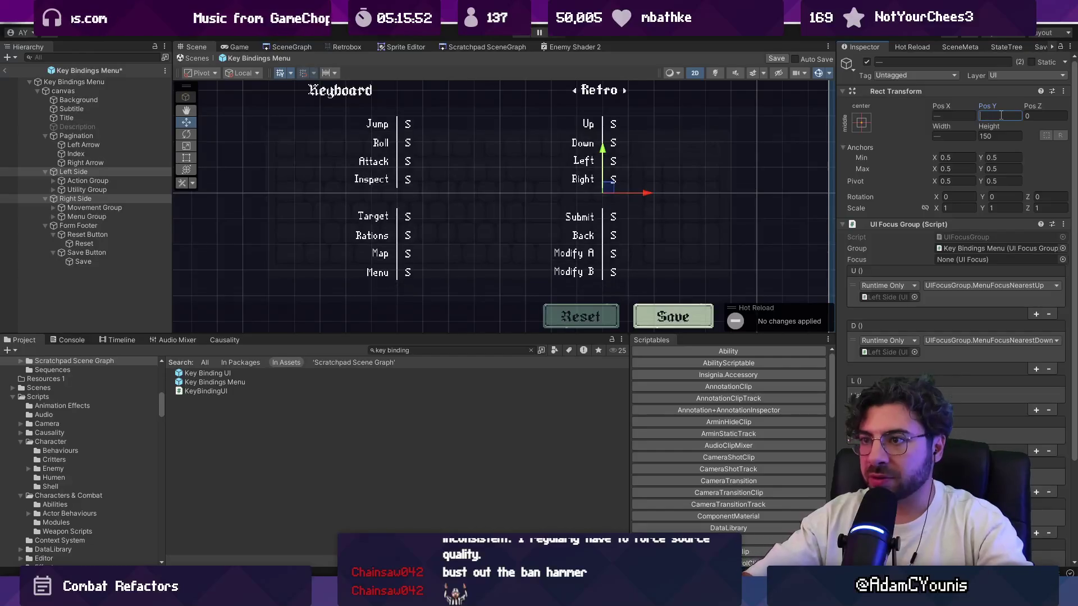
{"action": "left_click_drag", "start_coordinate": [605, 160], "coordinate": [617, 186]}
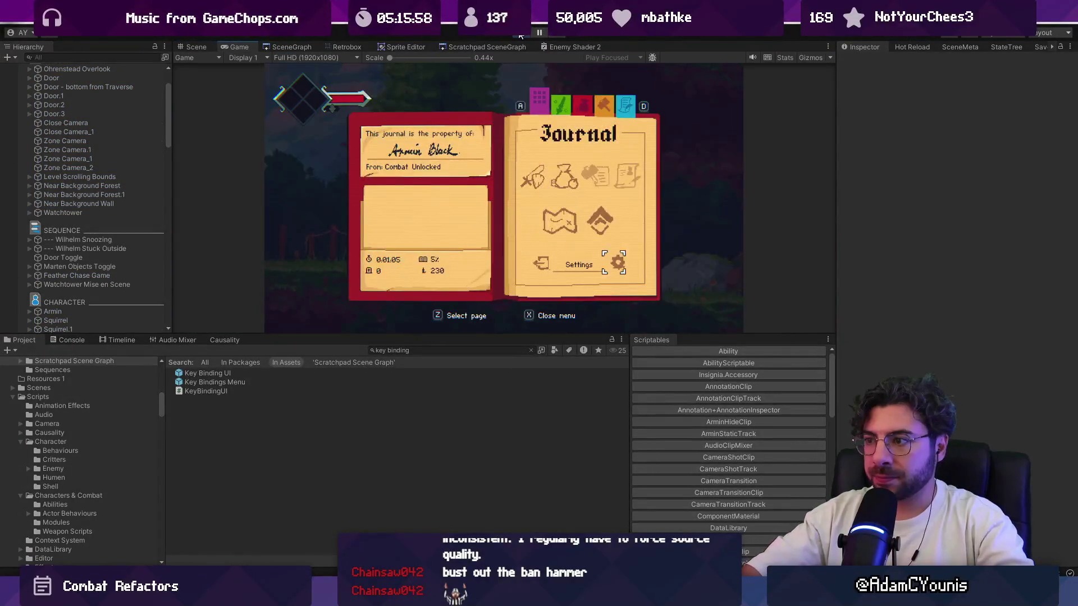
Step: In the running game, navigate the journal to the Controls settings
{"action": "key", "text": "z"}
{"action": "key", "text": "Down"}
{"action": "key", "text": "Down"}
{"action": "key", "text": "z"}
{"action": "key", "text": "z"}
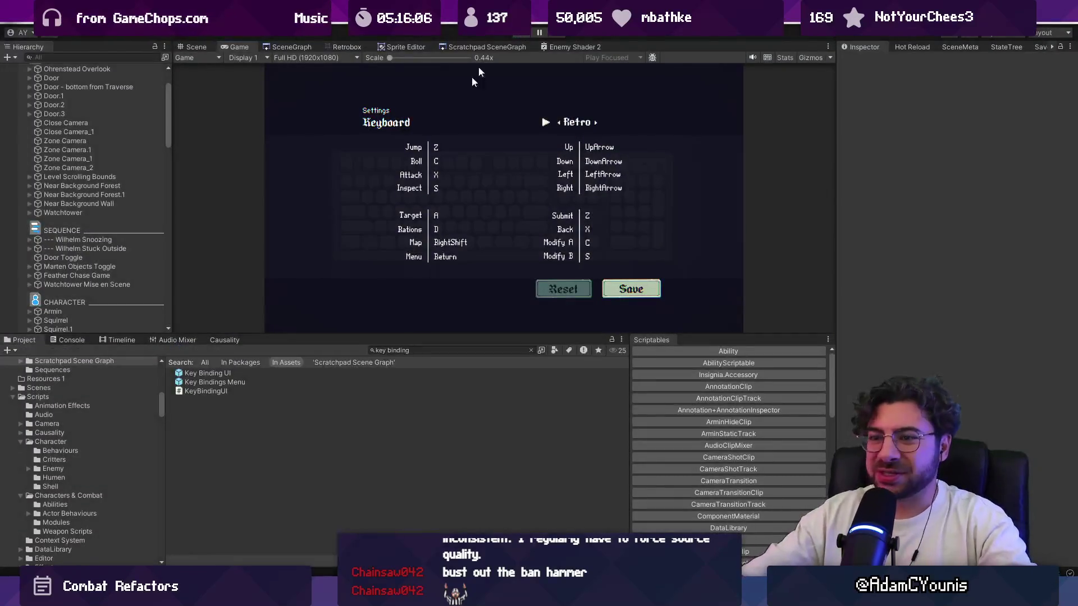
Step: Reopen the Key Bindings Menu prefab and set Left and Right Side Pos Y to -5
{"action": "double_click", "coordinate": [238, 386]}
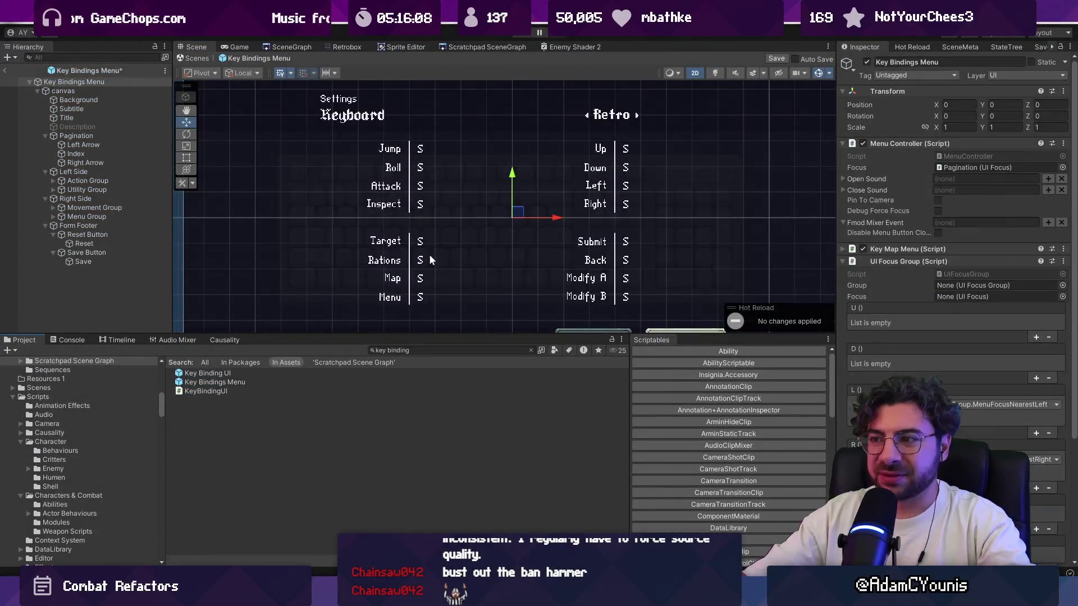
{"action": "left_click", "coordinate": [89, 170]}
{"action": "left_click", "coordinate": [93, 197], "text": "ctrl"}
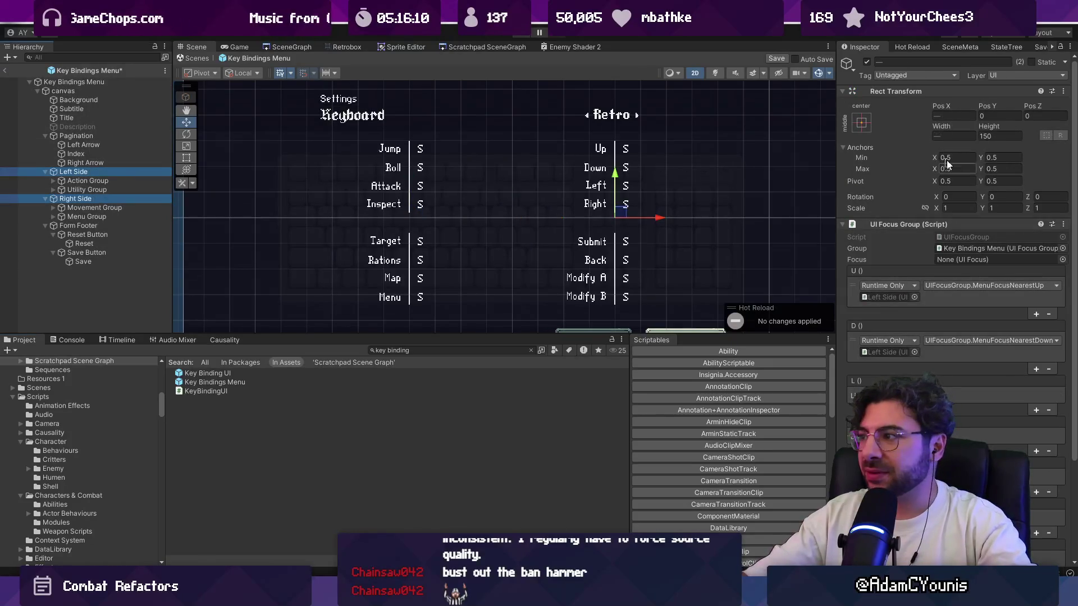
{"action": "left_click", "coordinate": [993, 115]}
{"action": "type", "text": "5"}
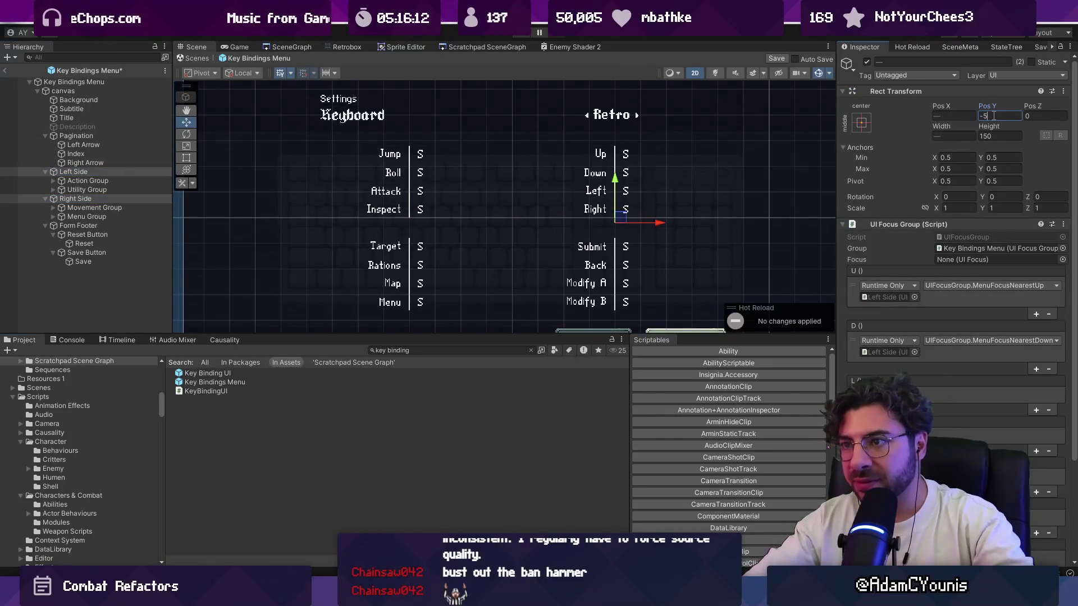
Step: Play the game, view Settings > Controls > Keyboard full size, then stop Play
{"action": "left_click", "coordinate": [523, 34]}
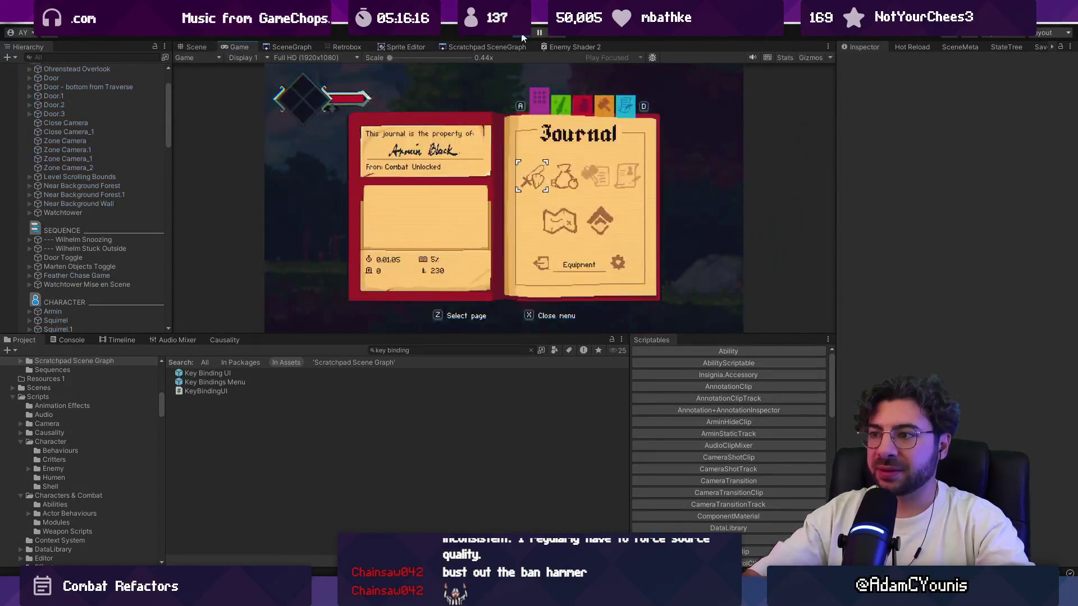
{"action": "key", "text": "z"}
{"action": "key", "text": "Down"}
{"action": "key", "text": "z"}
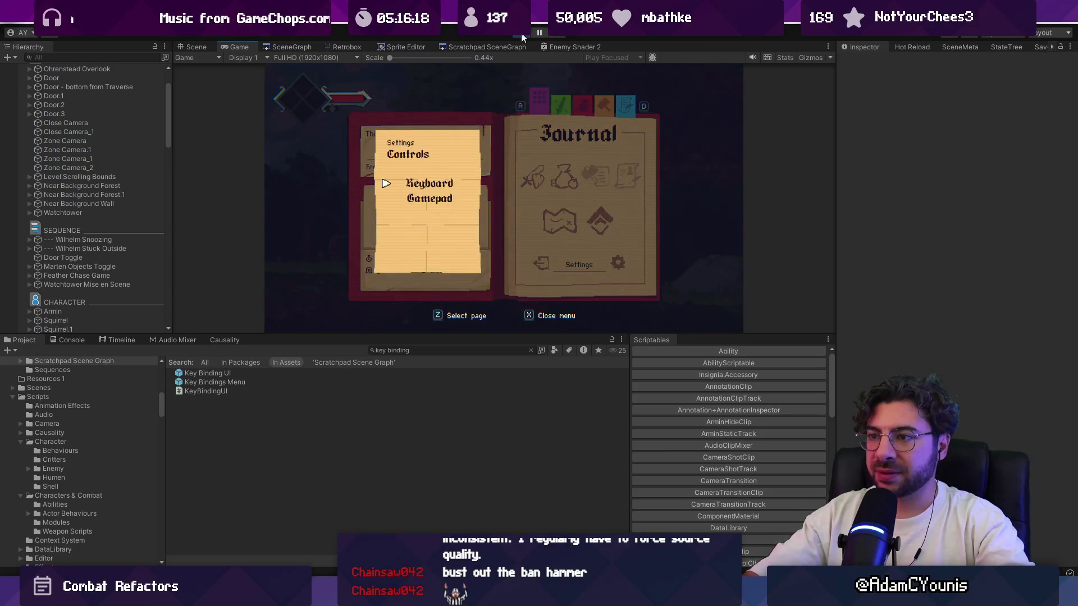
{"action": "key", "text": "z"}
{"action": "key", "text": "shift+space"}
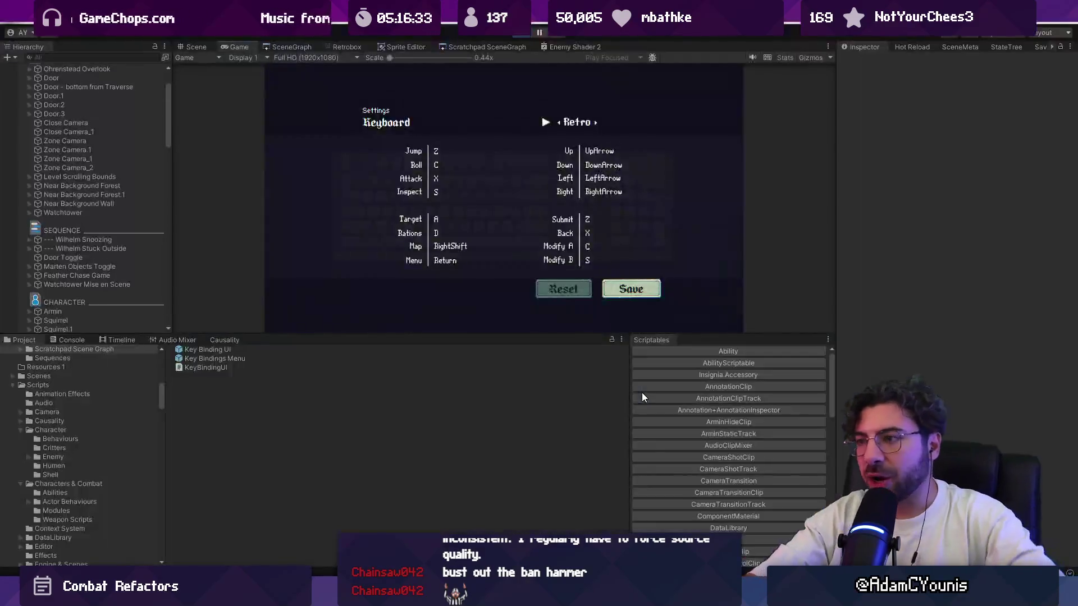
{"action": "key", "text": "ctrl+p"}
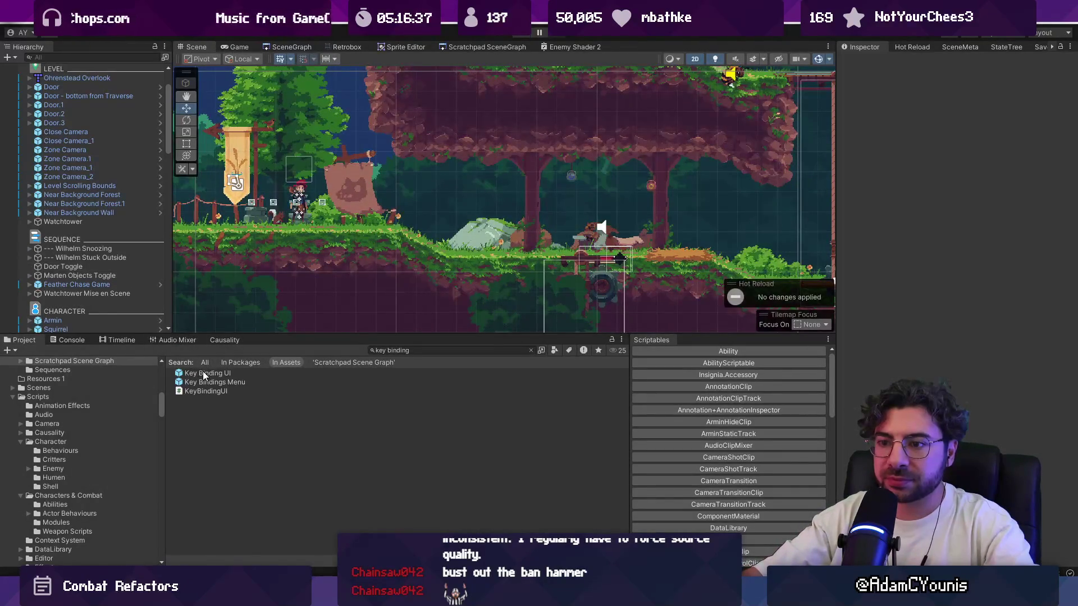
Step: Select Key Binding UI in the search results and enter prefab mode on Key Bindings Menu
{"action": "scroll", "coordinate": [113, 178], "scroll_direction": "up", "scroll_amount": 2}
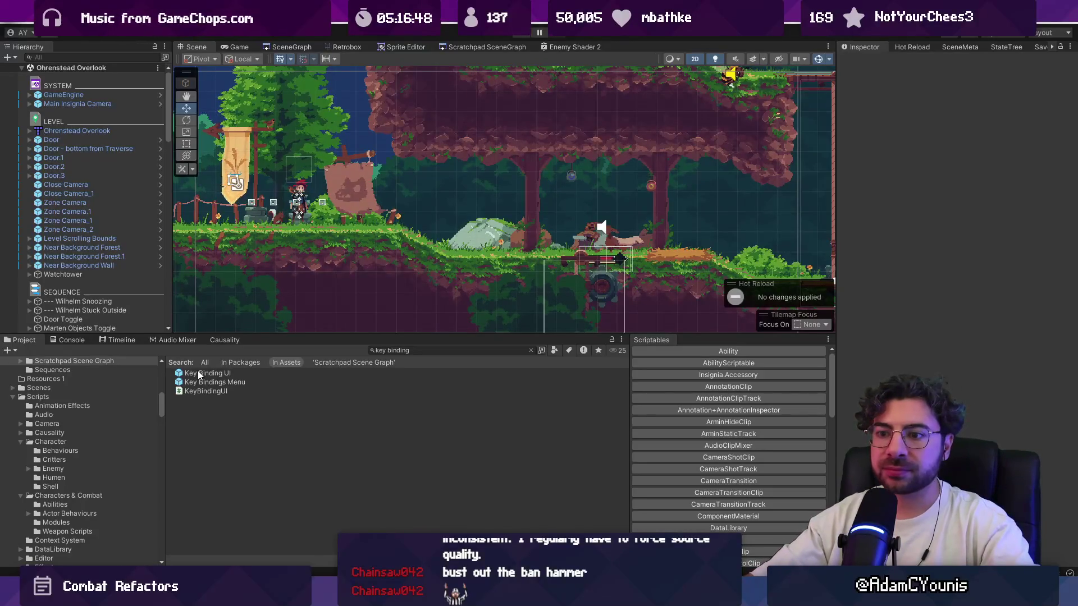
{"action": "left_click", "coordinate": [198, 373]}
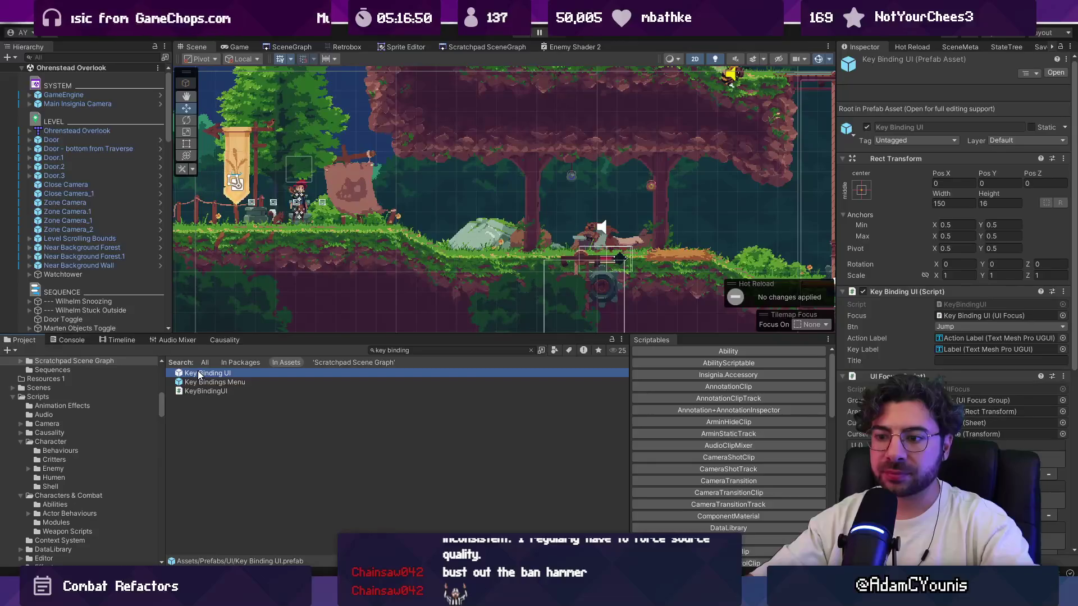
{"action": "double_click", "coordinate": [202, 382]}
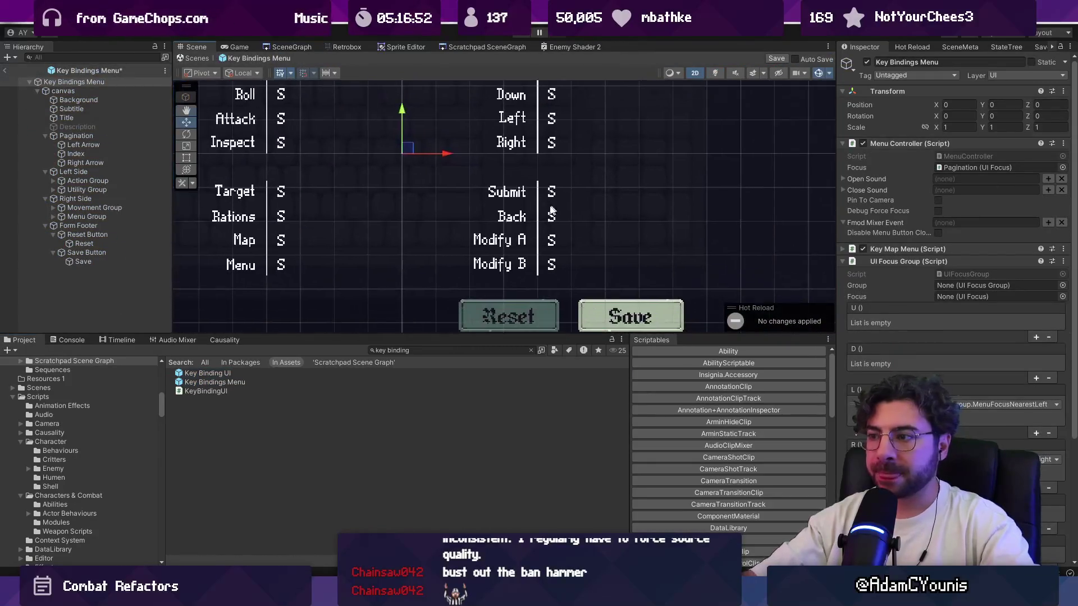
Step: Drill down to the Modify A row's text label and focus its Text Input field
{"action": "left_click", "coordinate": [509, 246]}
{"action": "left_click", "coordinate": [505, 241]}
{"action": "left_click", "coordinate": [505, 241]}
{"action": "left_click", "coordinate": [506, 241]}
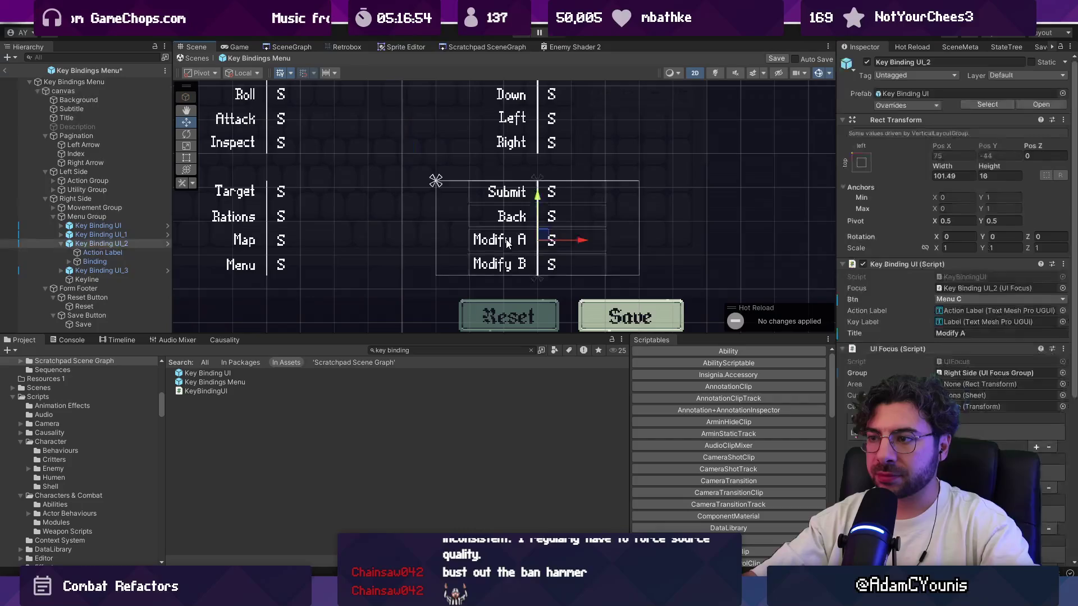
{"action": "left_click", "coordinate": [506, 242]}
{"action": "left_click", "coordinate": [905, 302]}
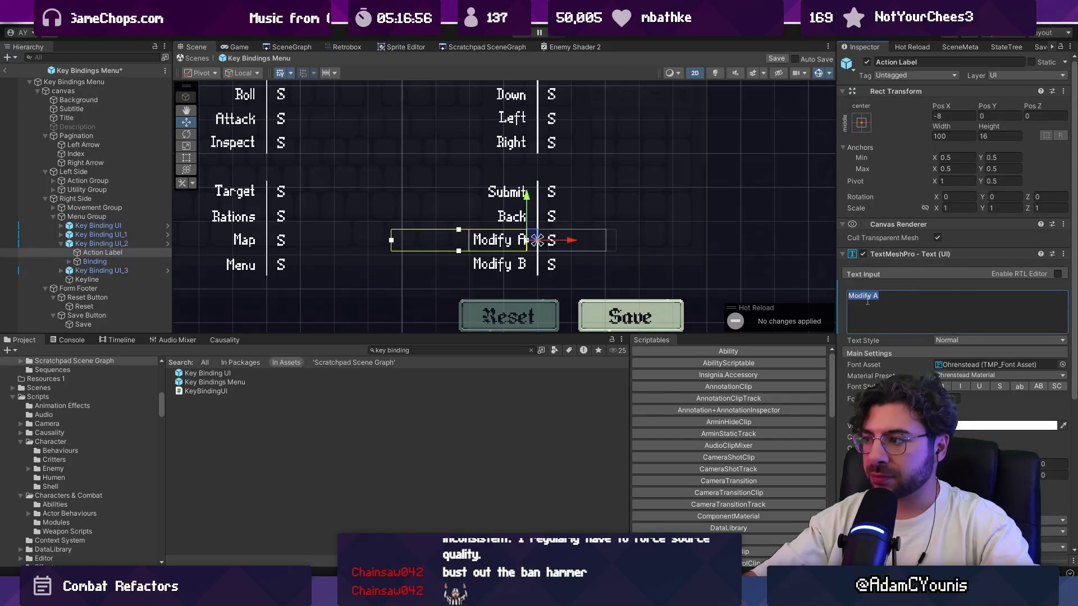
{"action": "left_click", "coordinate": [876, 298]}
Step: Retype the label text so it reads just 'Action'
{"action": "key", "text": "Home"}
{"action": "key", "text": "ctrl+shift+Right"}
{"action": "key", "text": "BackSpace"}
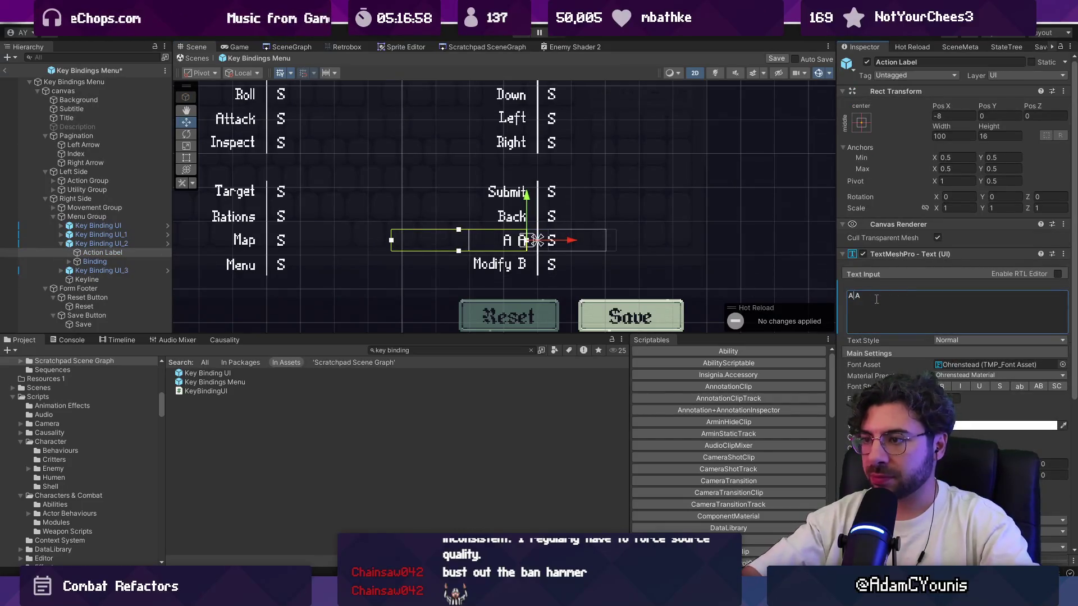
{"action": "type", "text": "Allt"}
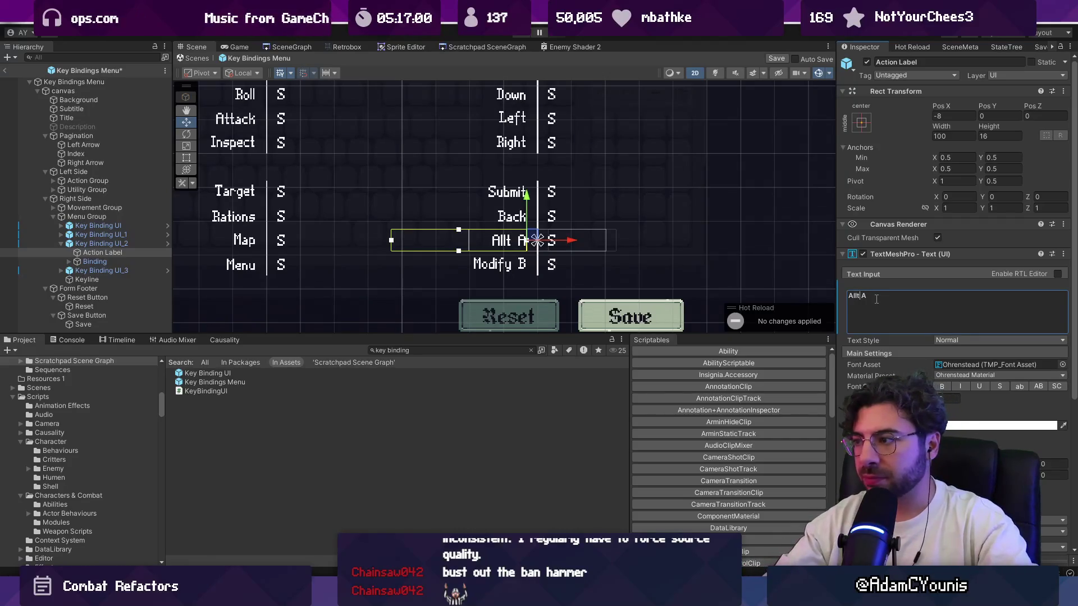
{"action": "key", "text": "BackSpace"}
{"action": "key", "text": "BackSpace"}
{"action": "key", "text": "BackSpace"}
{"action": "type", "text": "Menb"}
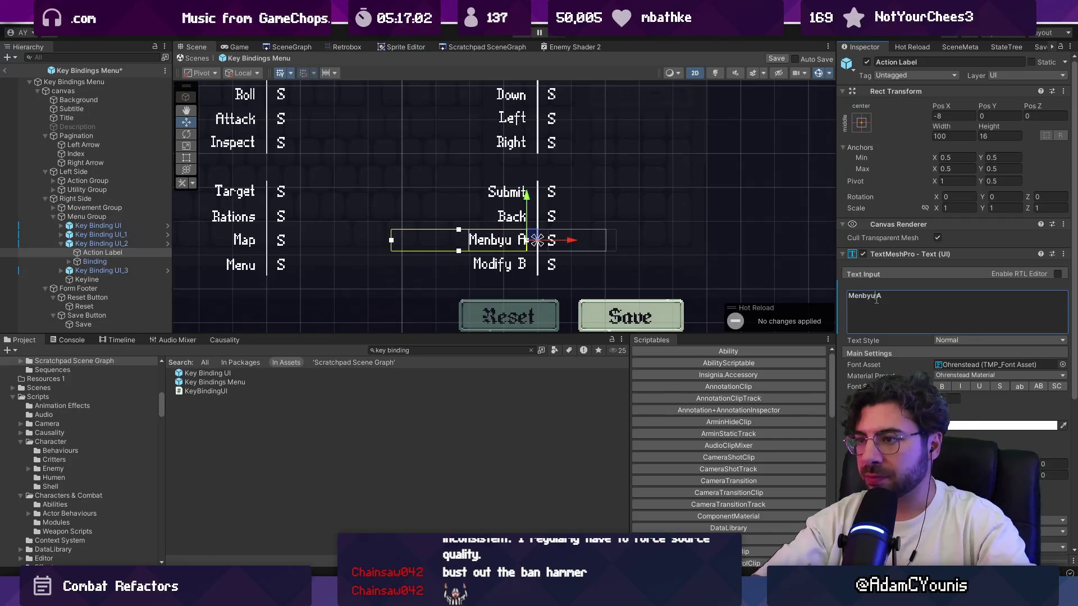
{"action": "key", "text": "BackSpace"}
{"action": "type", "text": "u"}
{"action": "key", "text": "BackSpace"}
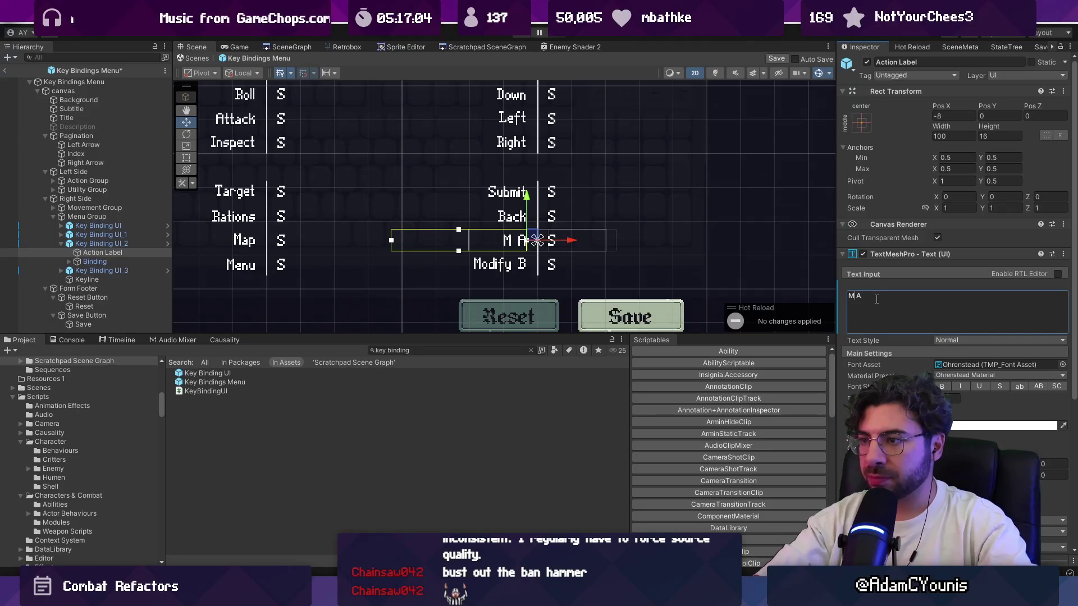
{"action": "type", "text": "u Action A"}
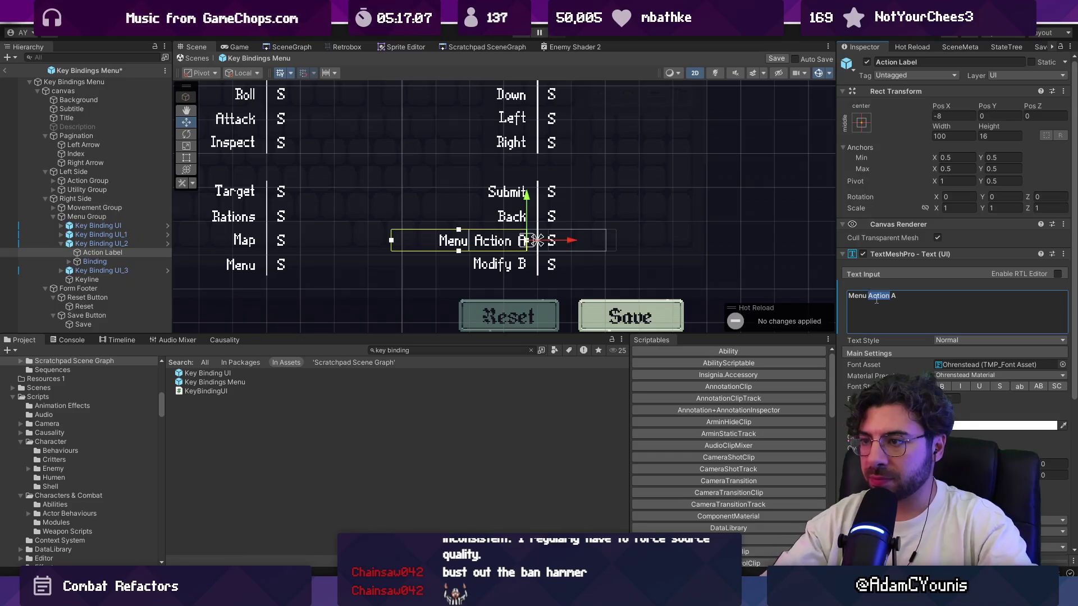
{"action": "key", "text": "shift+Home"}
{"action": "type", "text": "Action"}
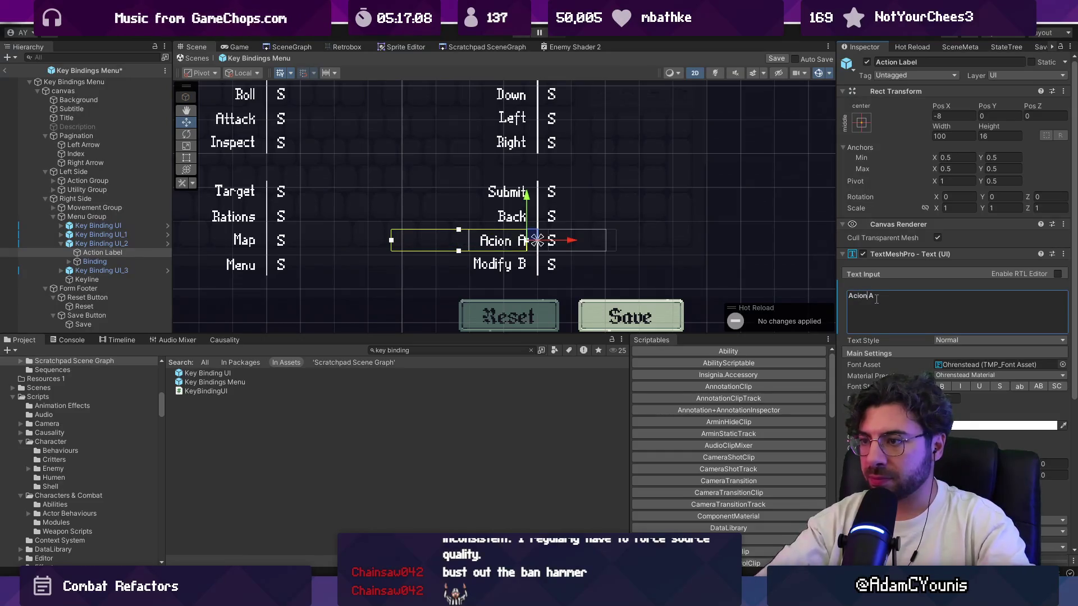
{"action": "key", "text": "BackSpace"}
{"action": "key", "text": "BackSpace"}
{"action": "key", "text": "BackSpace"}
{"action": "type", "text": "ion"}
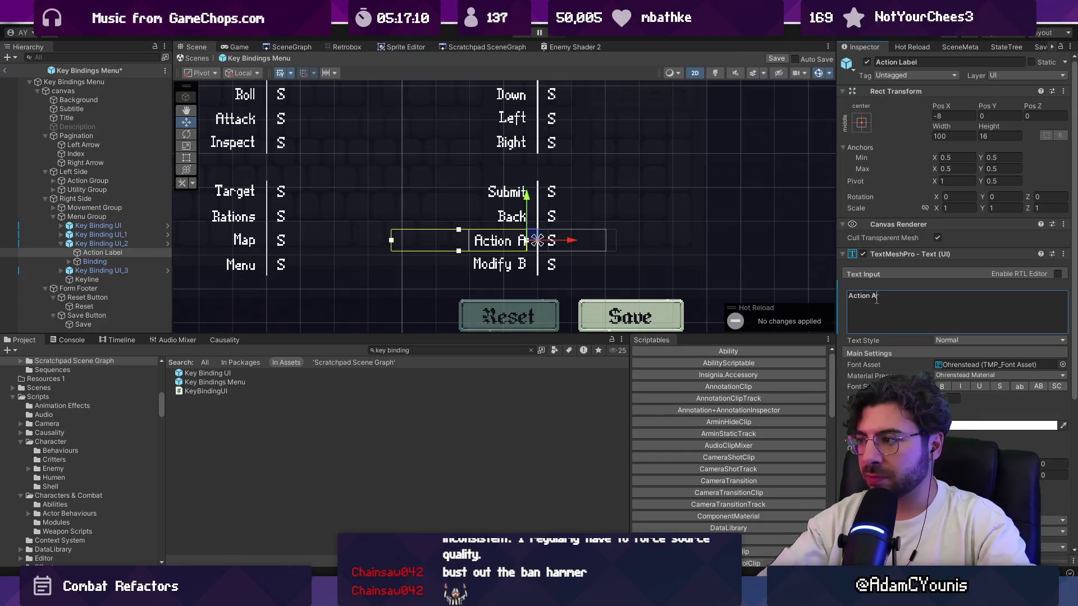
{"action": "key", "text": "BackSpace"}
{"action": "type", "text": "1"}
{"action": "key", "text": "BackSpace"}
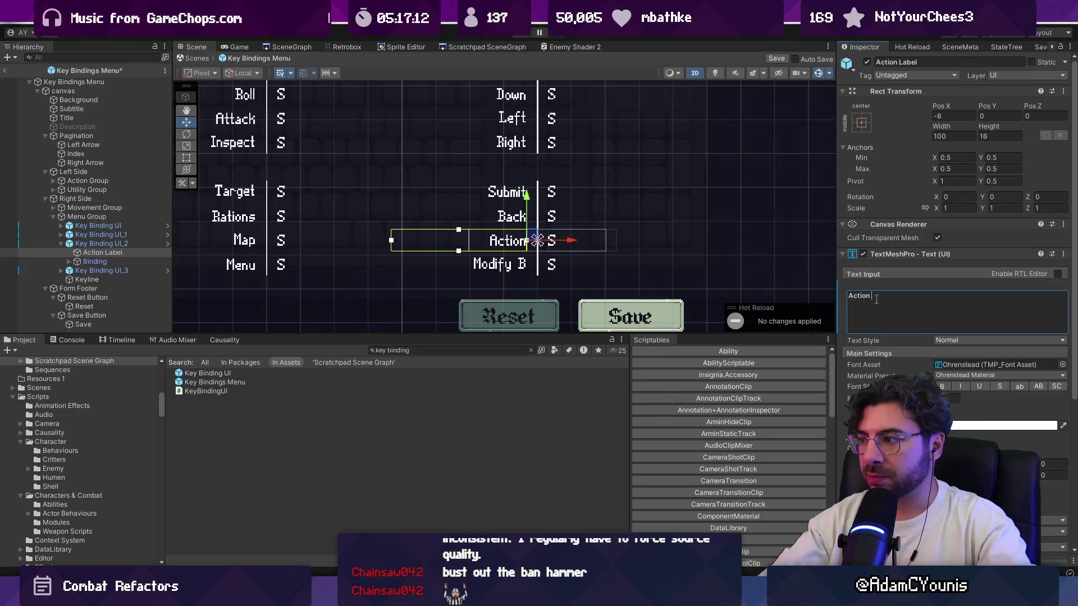
Step: Select and expand the last key binding row in the Hierarchy
{"action": "left_click", "coordinate": [104, 275]}
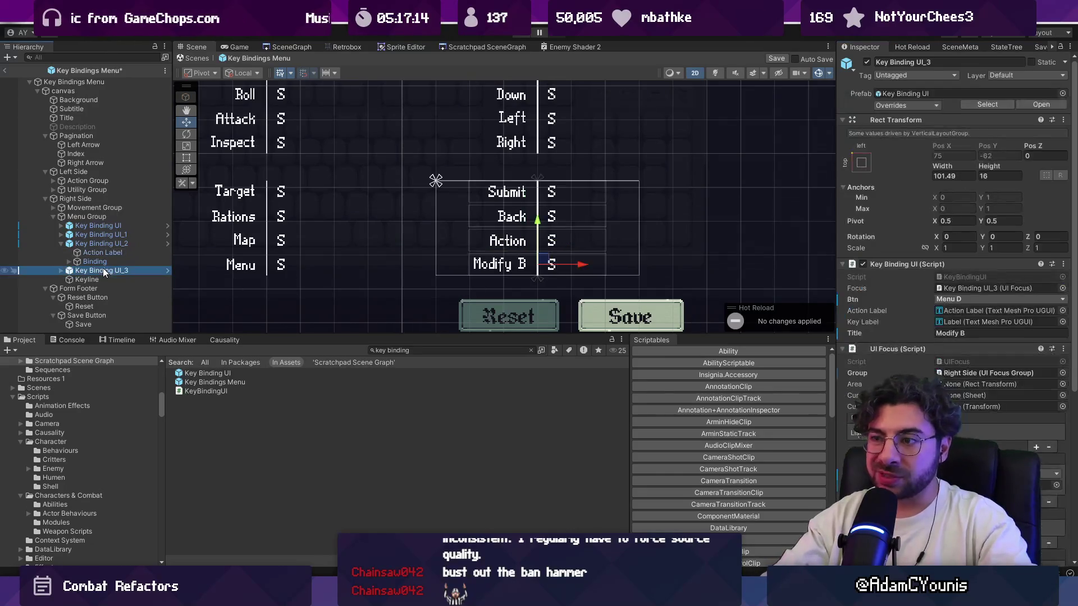
{"action": "left_click", "coordinate": [77, 259]}
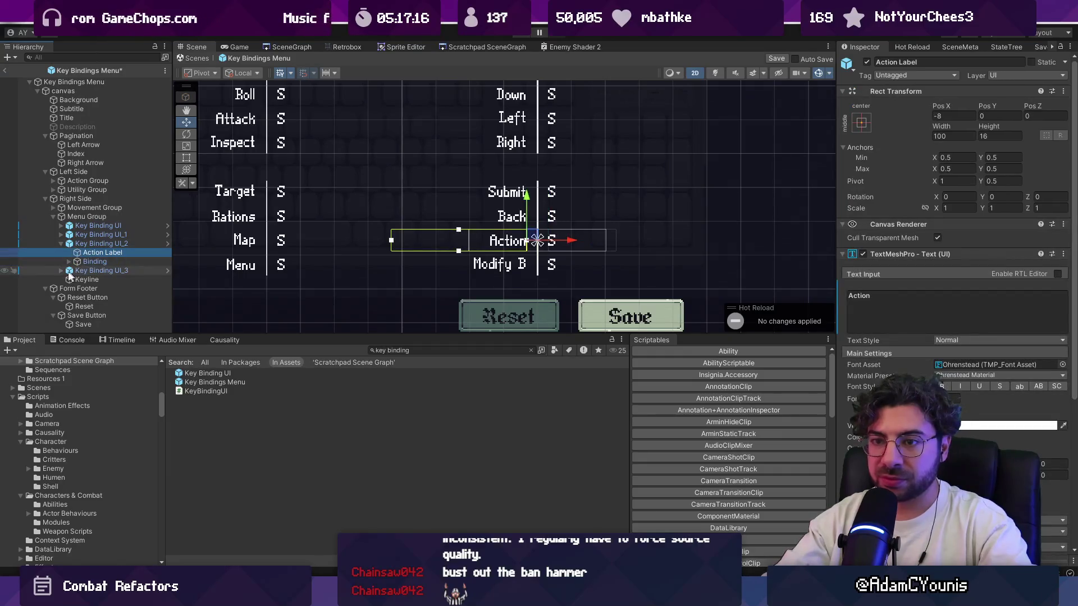
{"action": "left_click", "coordinate": [61, 271]}
Step: Rename the Modify B label text to 'Action 2'
{"action": "left_click", "coordinate": [98, 279]}
{"action": "left_click", "coordinate": [882, 297]}
{"action": "type", "text": "Action2"}
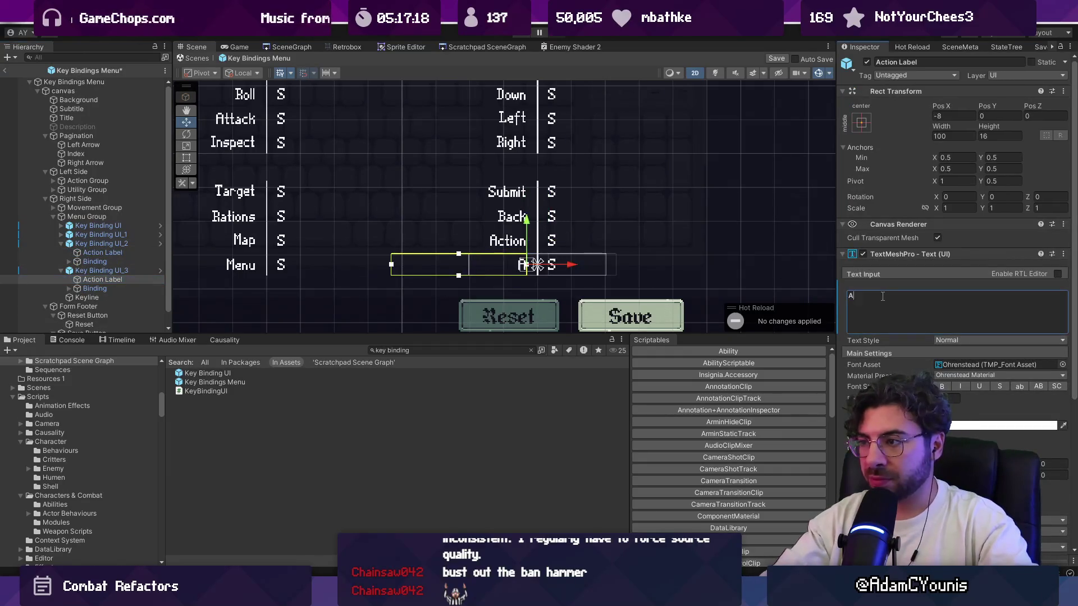
{"action": "key", "text": "BackSpace"}
{"action": "type", "text": "2"}
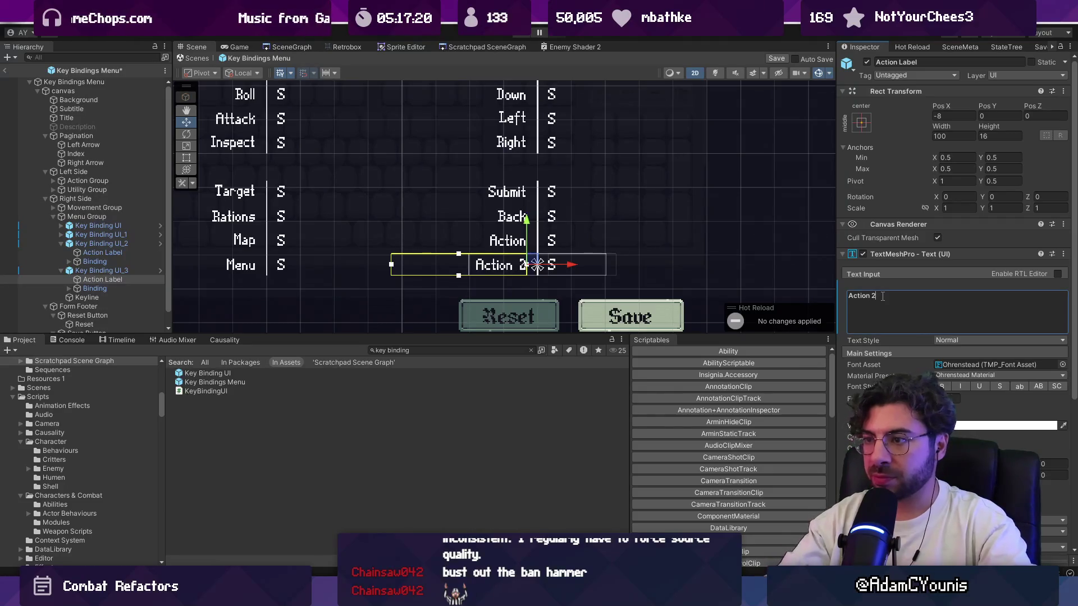
Step: Browse the key binding rows in the Hierarchy and select the Action label object
{"action": "left_click", "coordinate": [100, 264]}
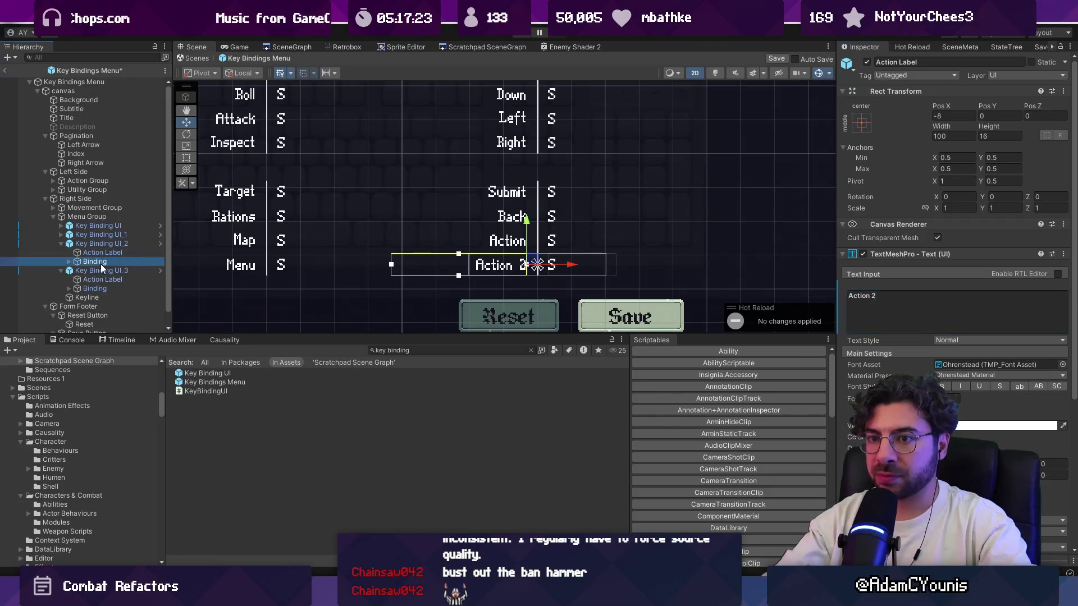
{"action": "left_click", "coordinate": [104, 247]}
{"action": "left_click", "coordinate": [109, 261]}
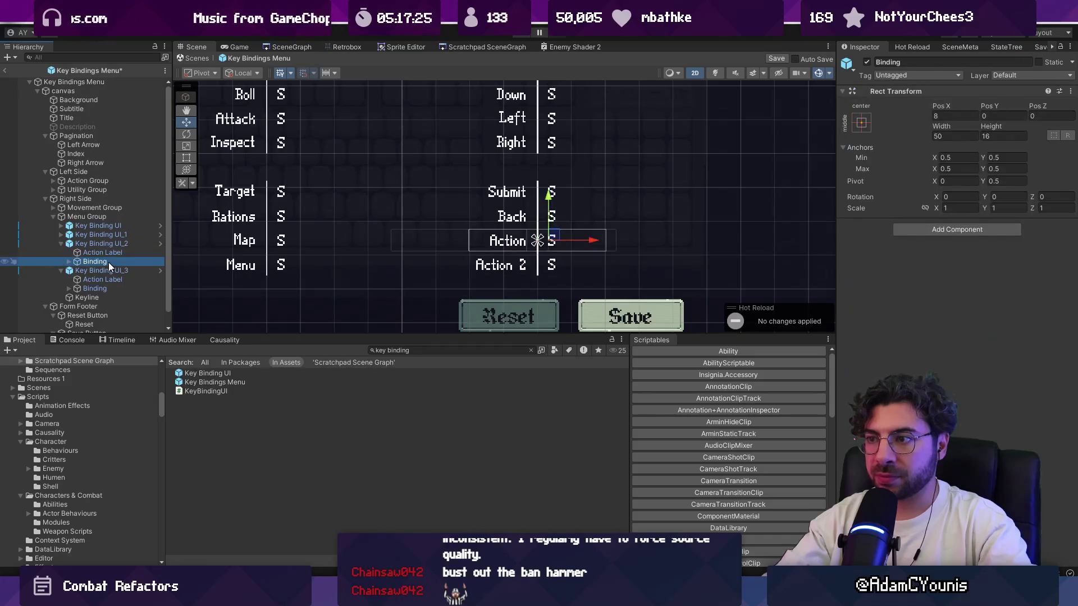
{"action": "left_click", "coordinate": [110, 270]}
{"action": "left_click", "coordinate": [110, 253]}
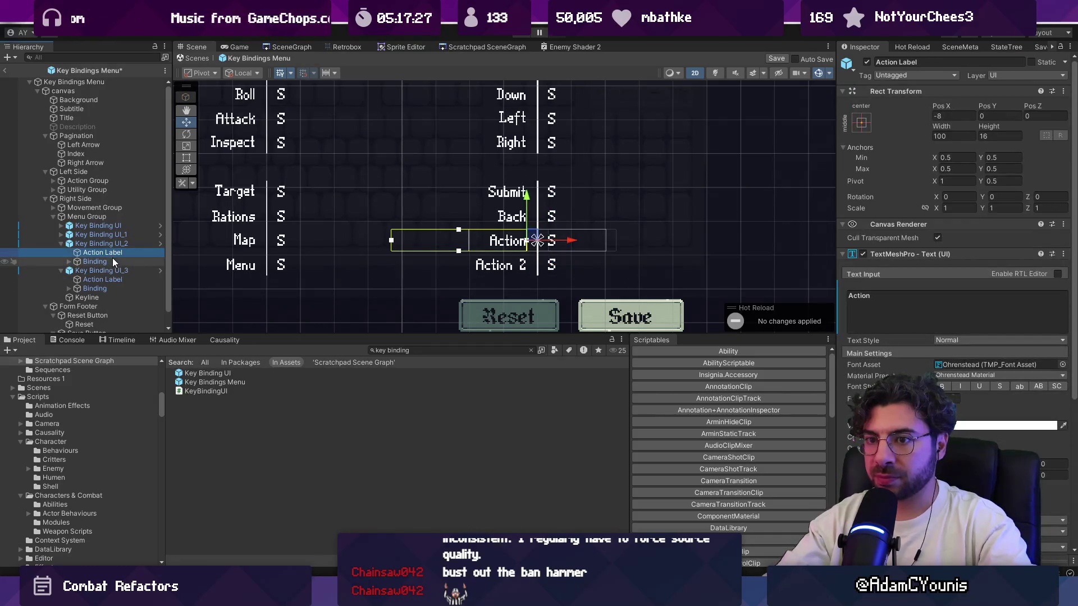
{"action": "left_click", "coordinate": [112, 269]}
{"action": "left_click", "coordinate": [117, 279]}
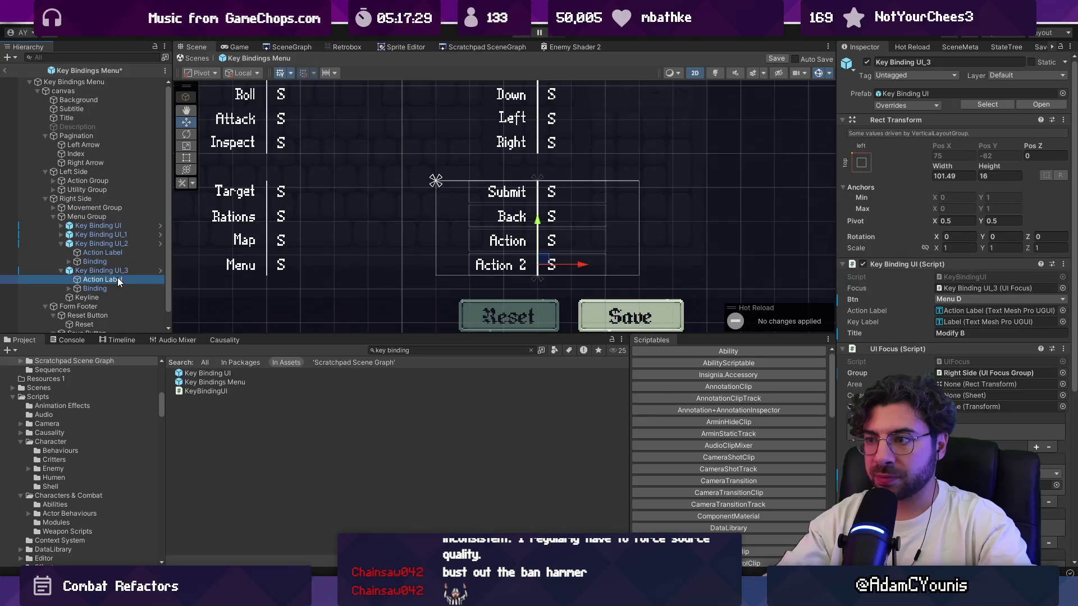
{"action": "left_click", "coordinate": [116, 270]}
{"action": "left_click", "coordinate": [115, 262]}
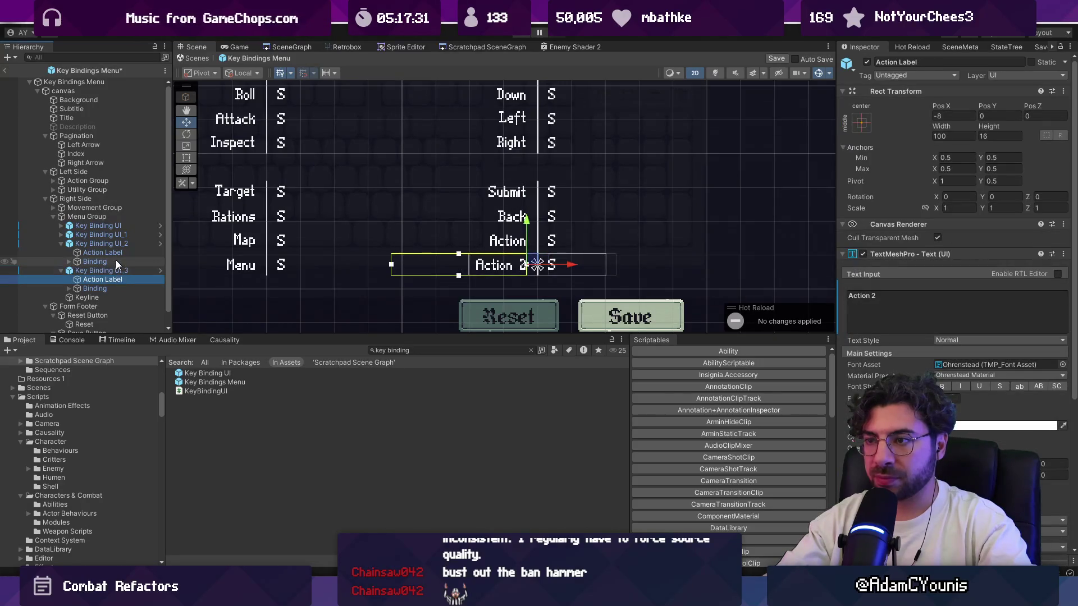
{"action": "left_click", "coordinate": [119, 256]}
Step: Change that label's TextMeshPro text to 'Option 1'
{"action": "left_click", "coordinate": [884, 302]}
{"action": "key", "text": "ctrl+a"}
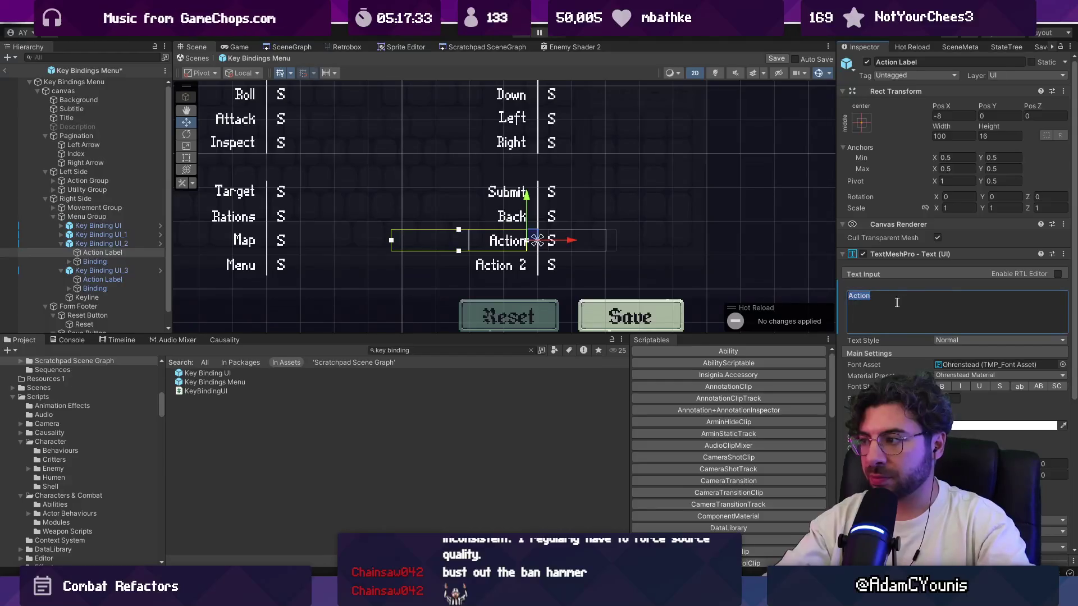
{"action": "type", "text": "Modify A"}
{"action": "key", "text": "ctrl+a"}
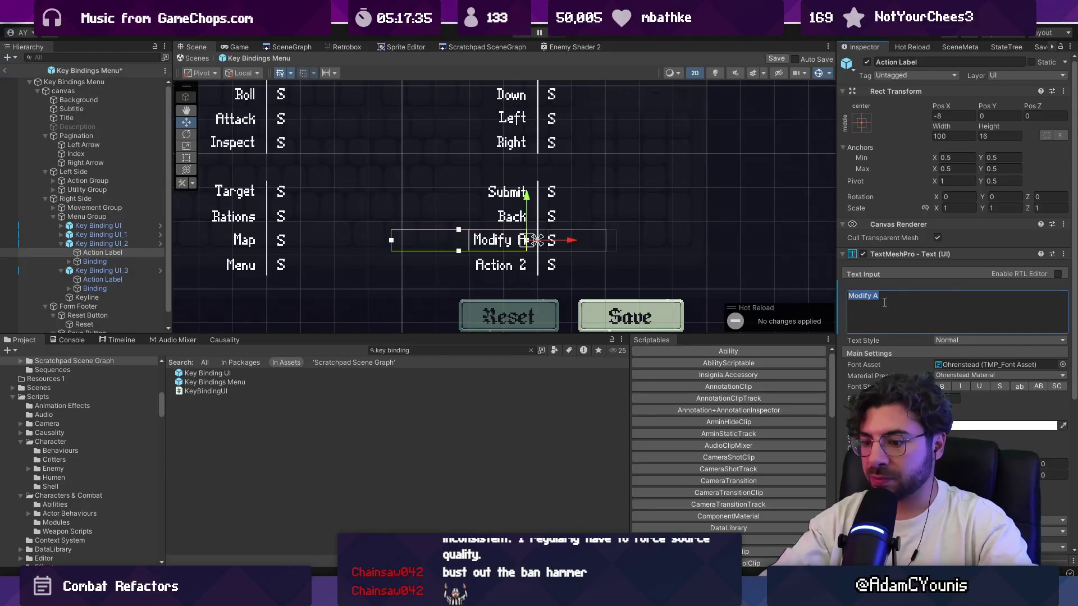
{"action": "type", "text": "Contex"}
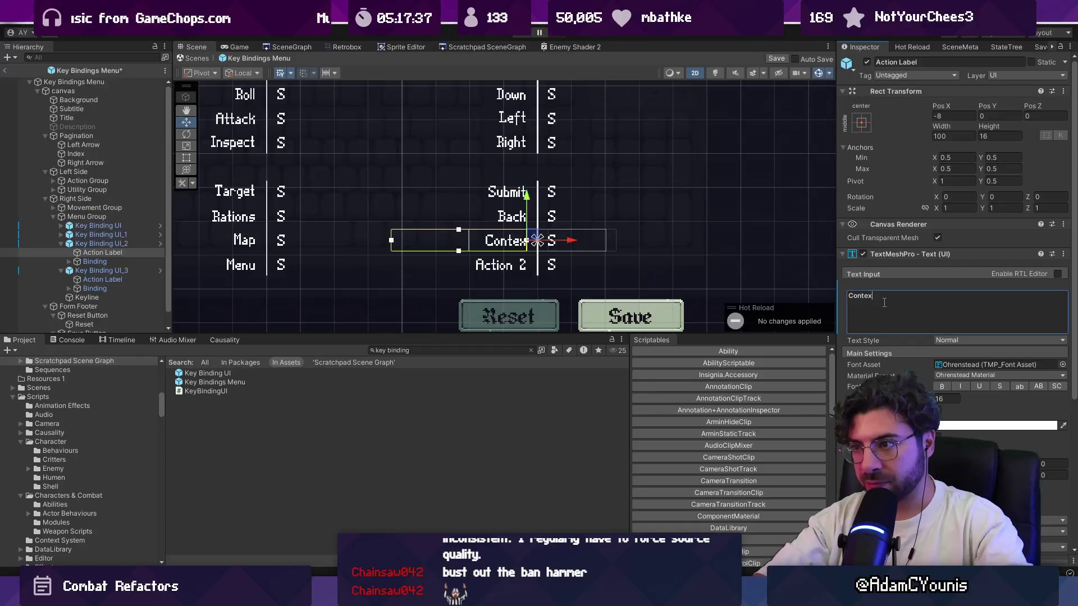
{"action": "key", "text": "BackSpace"}
{"action": "key", "text": "BackSpace"}
{"action": "key", "text": "BackSpace"}
{"action": "type", "text": "E"}
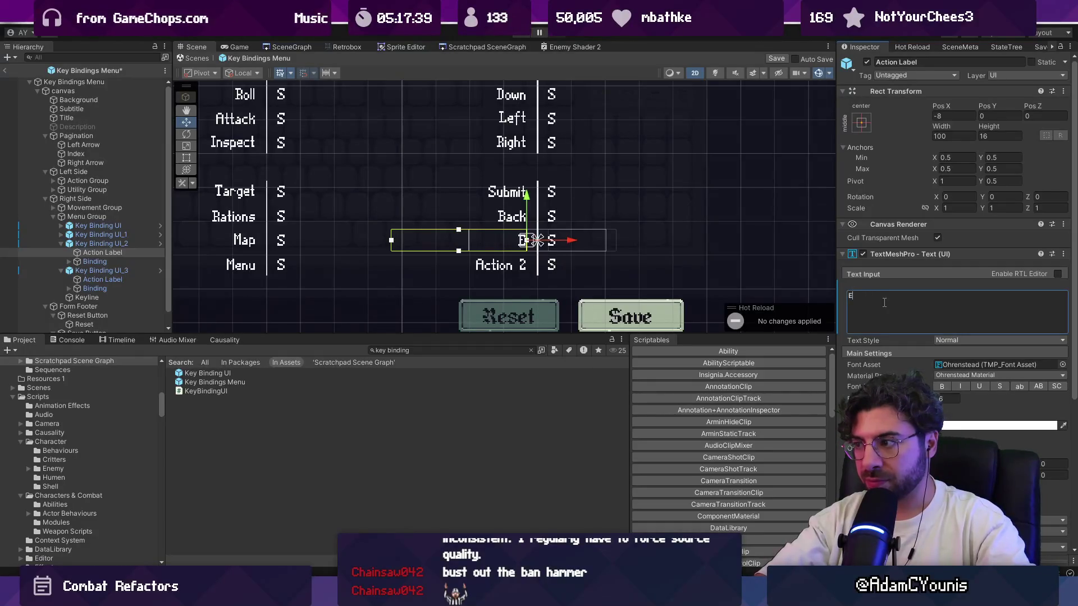
{"action": "key", "text": "BackSpace"}
{"action": "type", "text": "Action 1"}
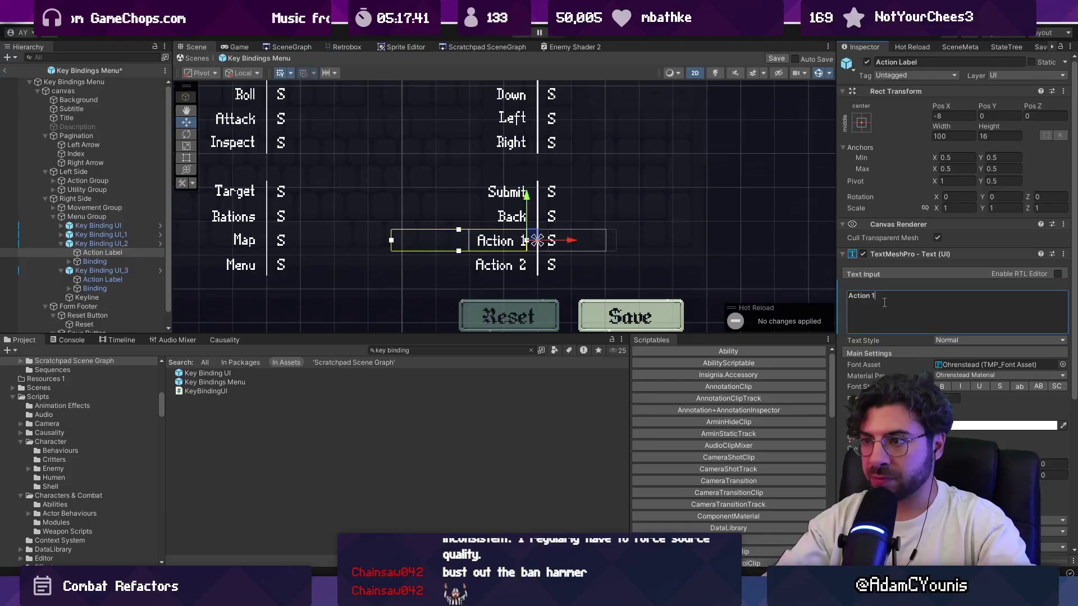
{"action": "key", "text": "ctrl+a"}
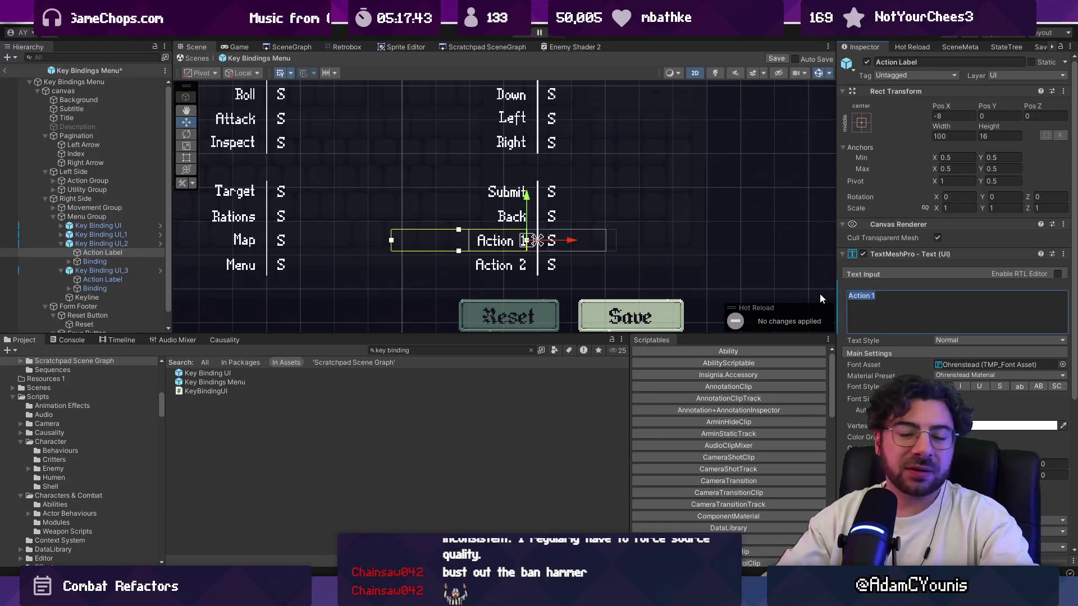
{"action": "type", "text": "Option 1"}
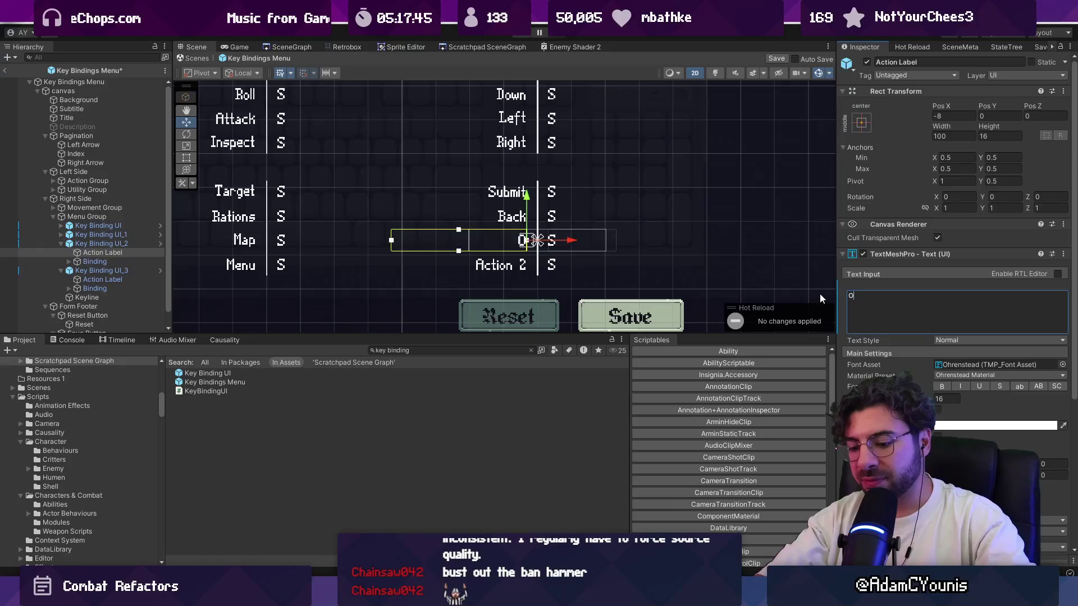
Step: Begin retyping the bottom row's label toward 'Option 2'
{"action": "left_click", "coordinate": [103, 279]}
{"action": "left_click", "coordinate": [913, 320]}
{"action": "type", "text": "Option n"}
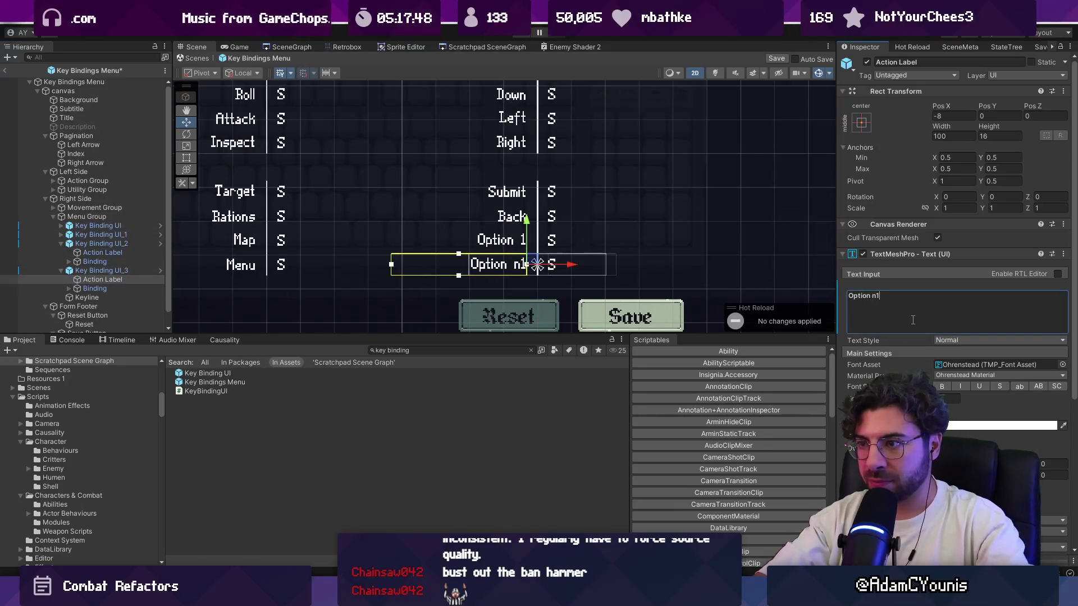
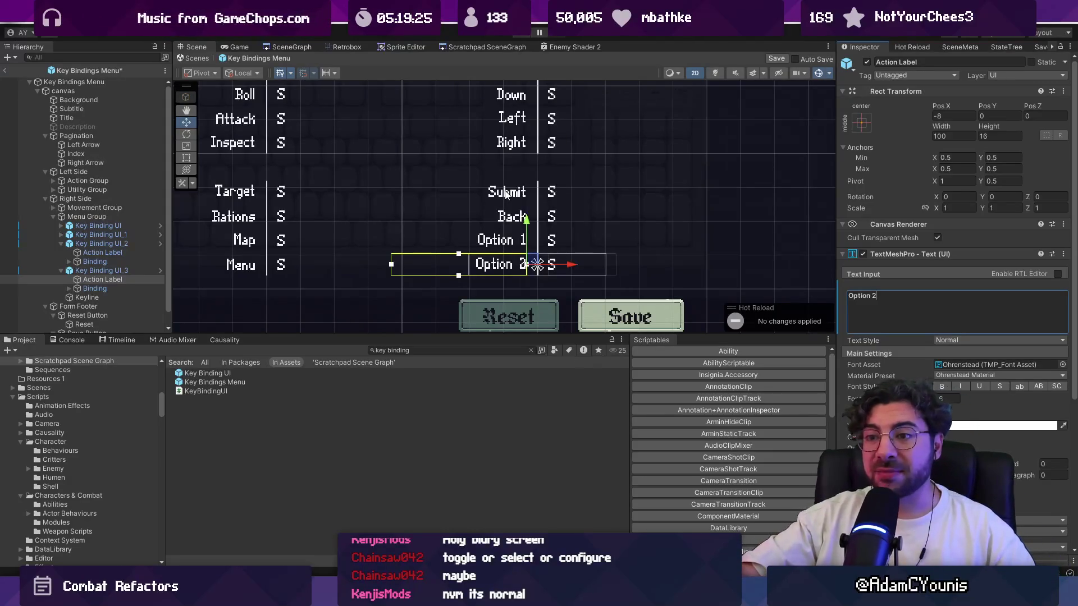
Step: Rename the Submit and Back action labels to 'Menu A' and 'Menu B'
{"action": "scroll", "coordinate": [505, 193], "scroll_direction": "down", "scroll_amount": 3}
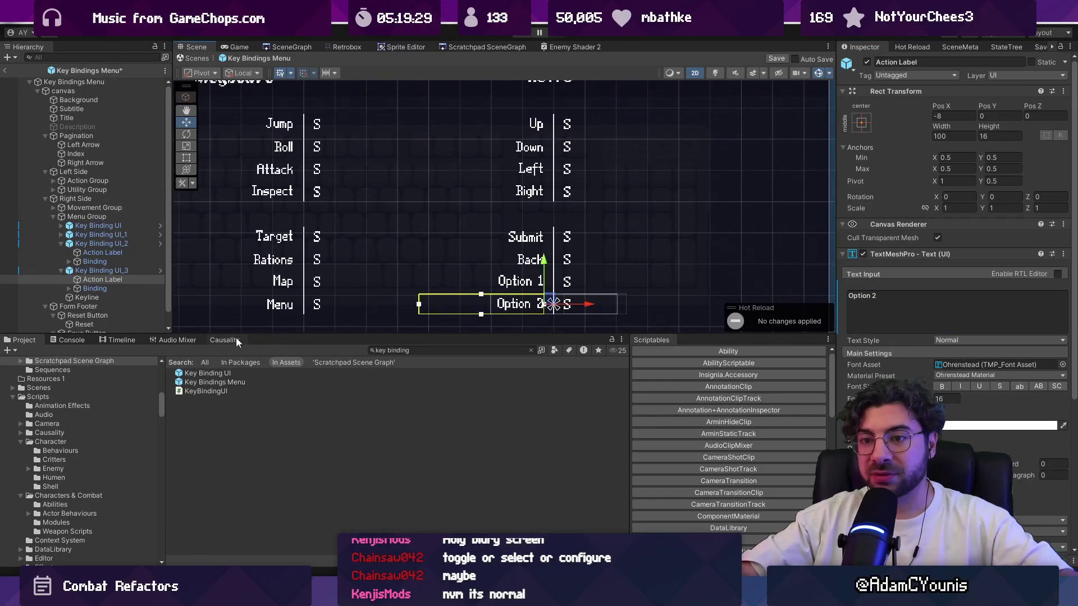
{"action": "left_click", "coordinate": [61, 226]}
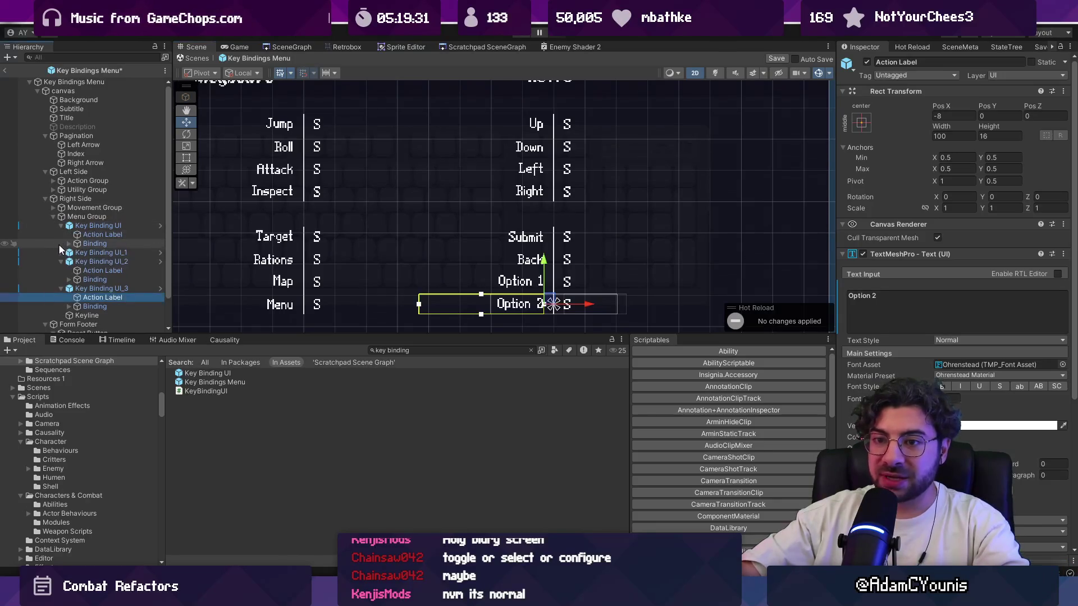
{"action": "left_click", "coordinate": [61, 253]}
{"action": "left_click", "coordinate": [95, 234]}
{"action": "left_click", "coordinate": [882, 304]}
{"action": "key", "text": "BackSpace"}
{"action": "key", "text": "BackSpace"}
{"action": "key", "text": "BackSpace"}
{"action": "type", "text": "Menu A"}
{"action": "left_click", "coordinate": [103, 262]}
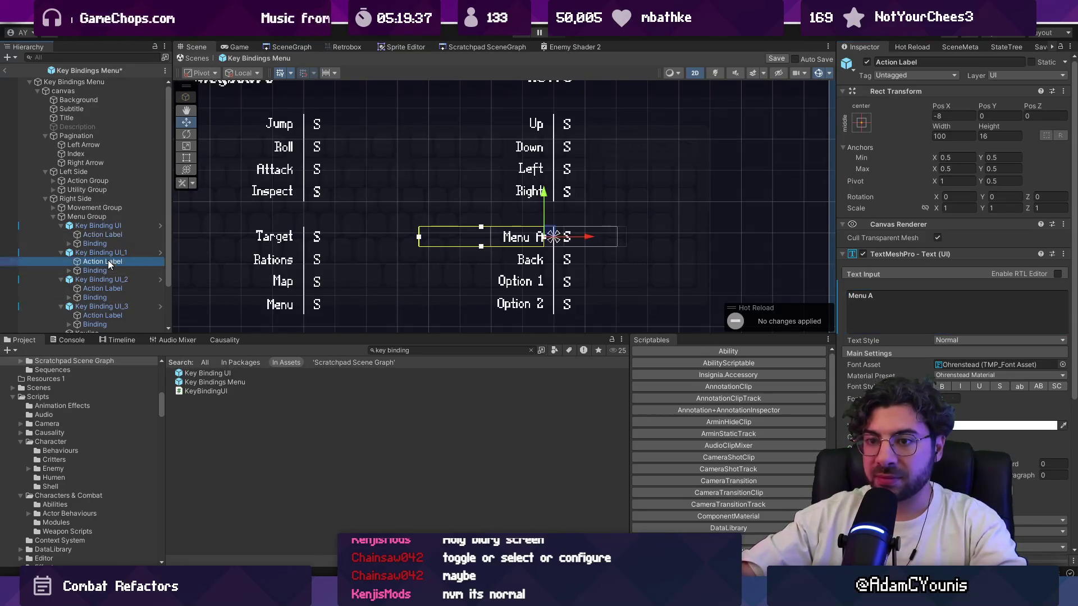
{"action": "left_click", "coordinate": [907, 301]}
{"action": "type", "text": "Menu BV"}
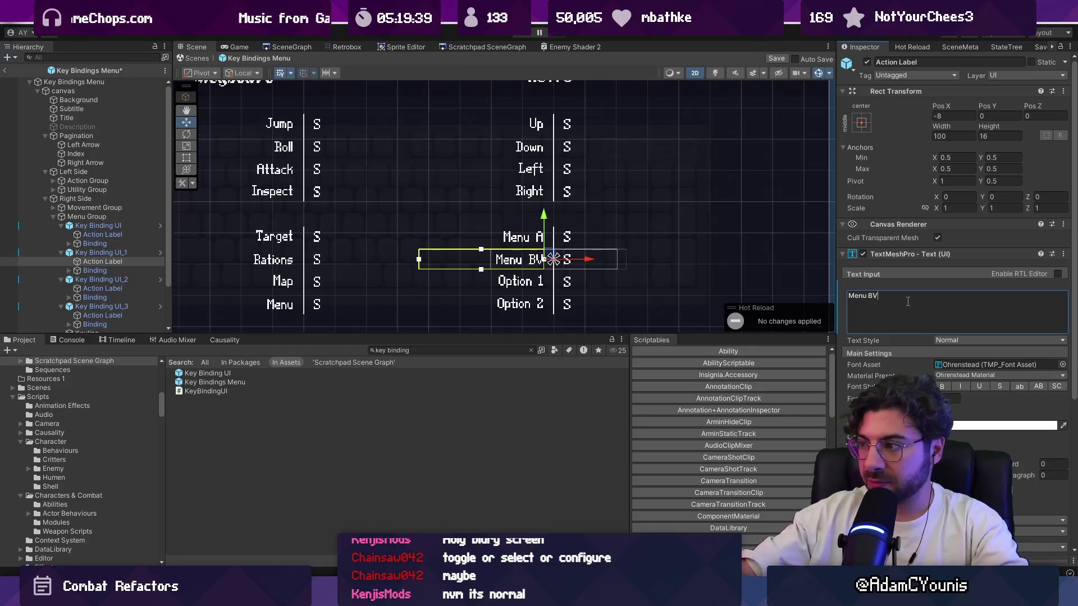
Step: Rename the Option 1 and Option 2 action labels to 'Menu X' and 'Menu Y'
{"action": "left_click", "coordinate": [102, 288]}
{"action": "left_click", "coordinate": [877, 305]}
{"action": "type", "text": "M<e"}
{"action": "key", "text": "BackSpace"}
{"action": "key", "text": "BackSpace"}
{"action": "type", "text": "enu X"}
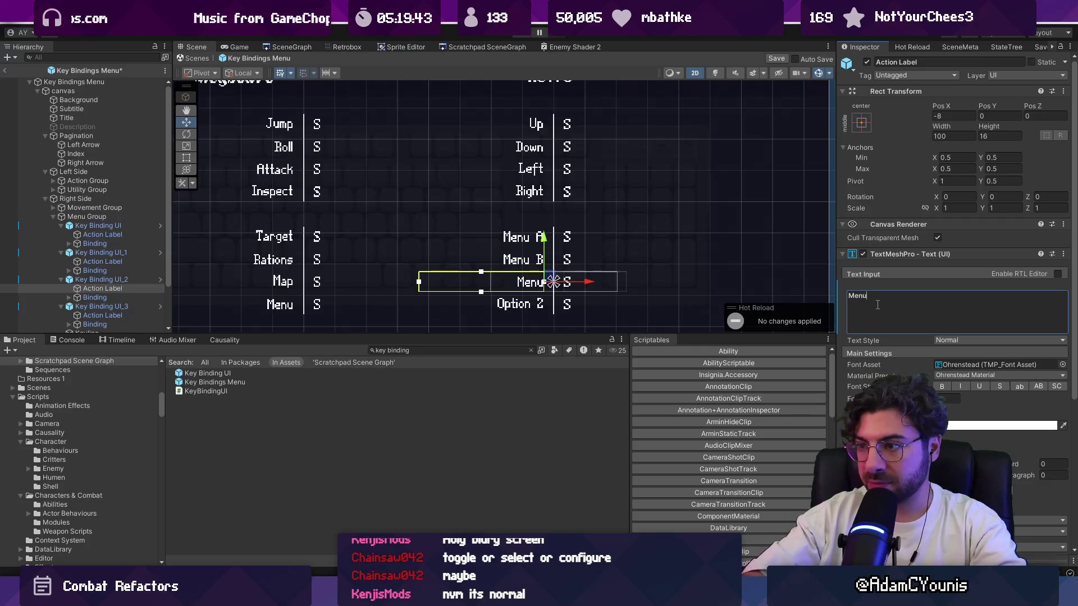
{"action": "left_click", "coordinate": [137, 316]}
{"action": "left_click", "coordinate": [876, 324]}
{"action": "type", "text": "Menu Y"}
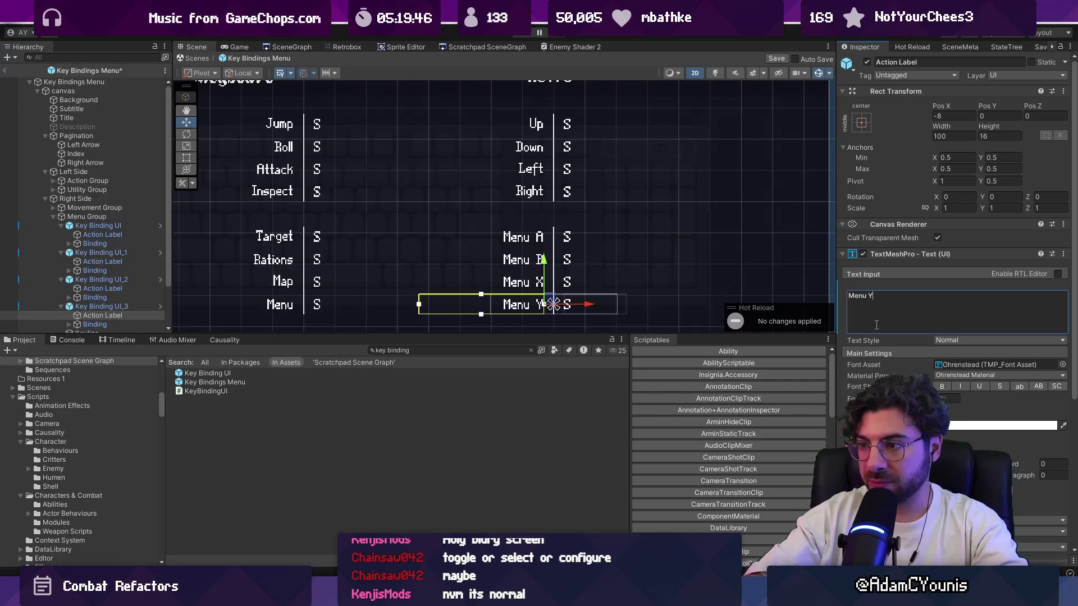
{"action": "scroll", "coordinate": [565, 261], "scroll_direction": "down", "scroll_amount": 2}
{"action": "scroll", "coordinate": [566, 261], "scroll_direction": "up", "scroll_amount": 1}
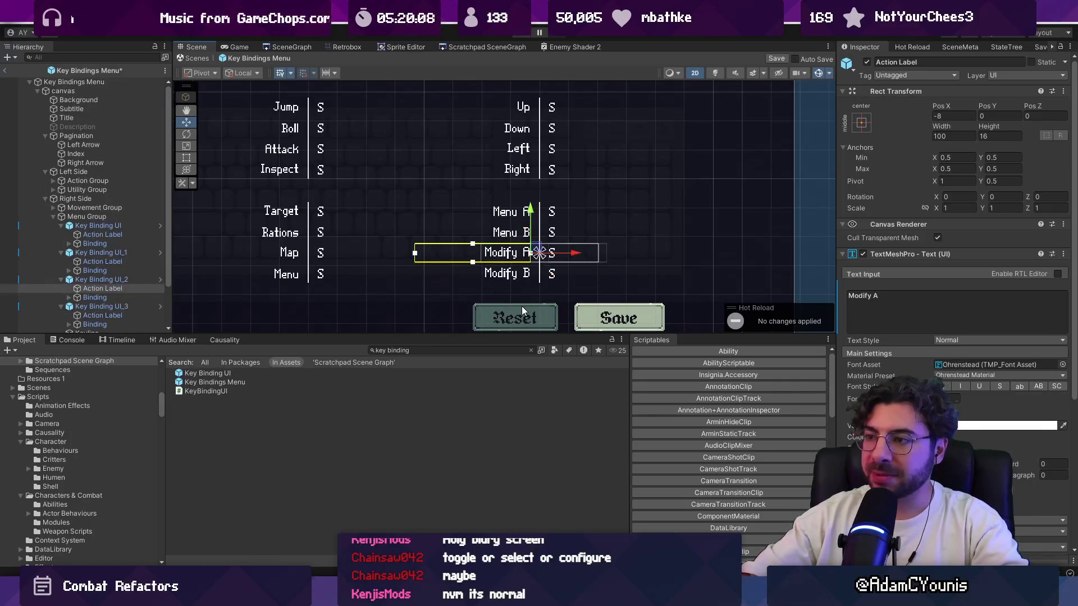
{"action": "key", "text": "Down"}
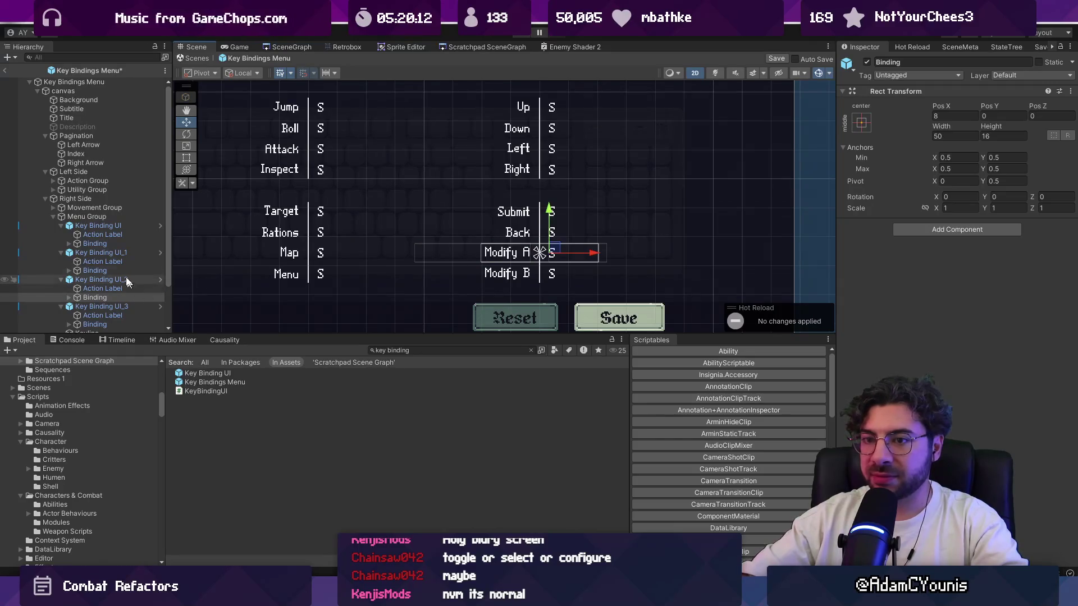
Step: Go through the Submit, Back, Modify A and Modify B action labels, selecting each label's text for editing
{"action": "left_click", "coordinate": [119, 236]}
{"action": "double_click", "coordinate": [869, 300]}
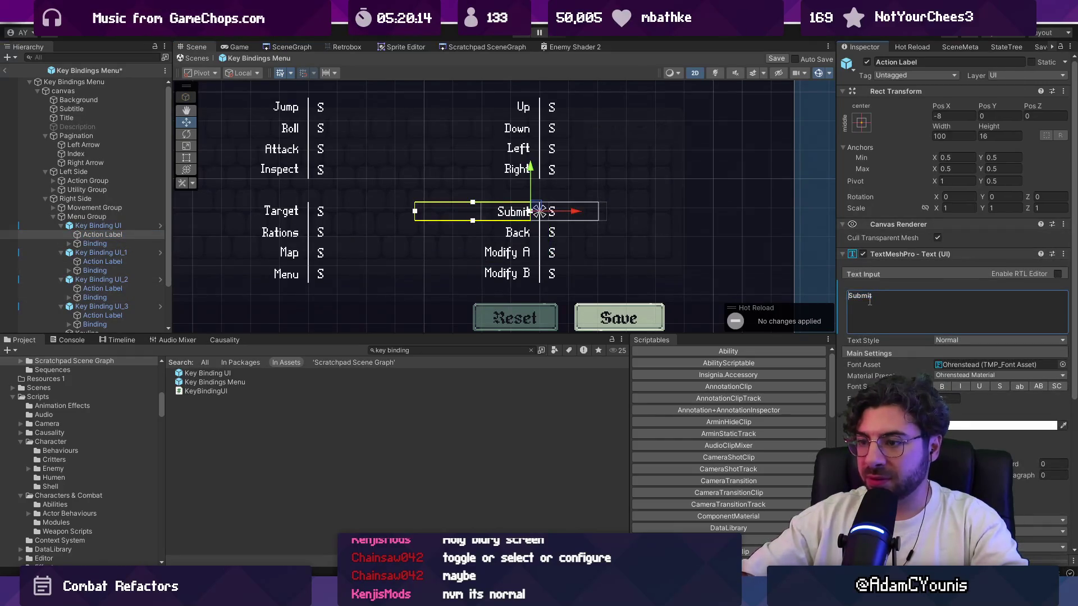
{"action": "type", "text": "UI"}
{"action": "left_click", "coordinate": [109, 261]}
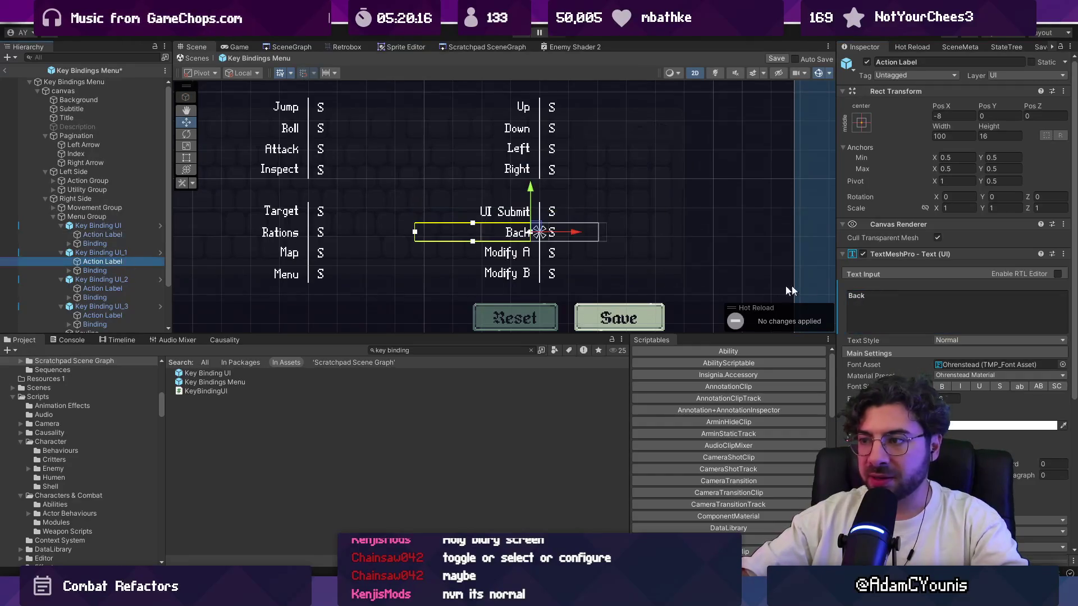
{"action": "double_click", "coordinate": [850, 297]}
{"action": "type", "text": "UI"}
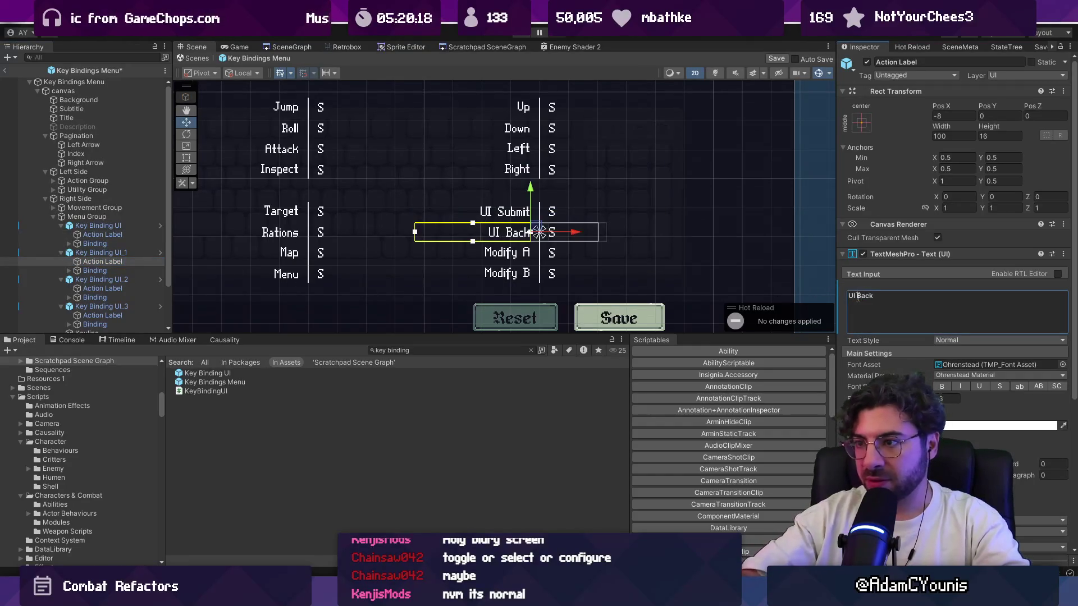
{"action": "left_click", "coordinate": [103, 288]}
{"action": "double_click", "coordinate": [868, 295]}
{"action": "type", "text": "UI X"}
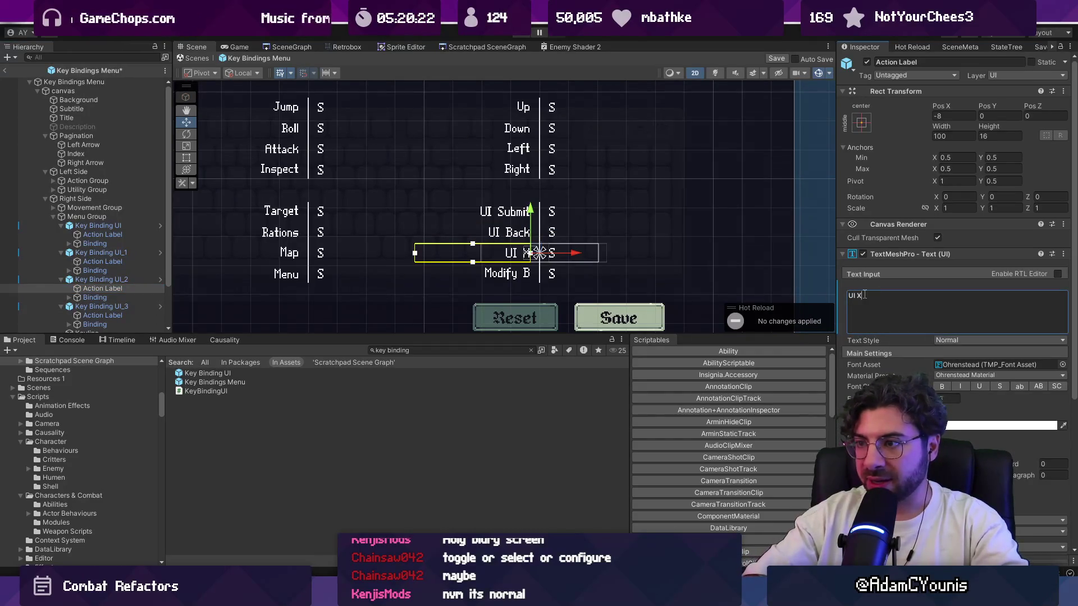
{"action": "left_click", "coordinate": [92, 316]}
{"action": "left_click", "coordinate": [858, 317]}
{"action": "type", "text": "Menu Y"}
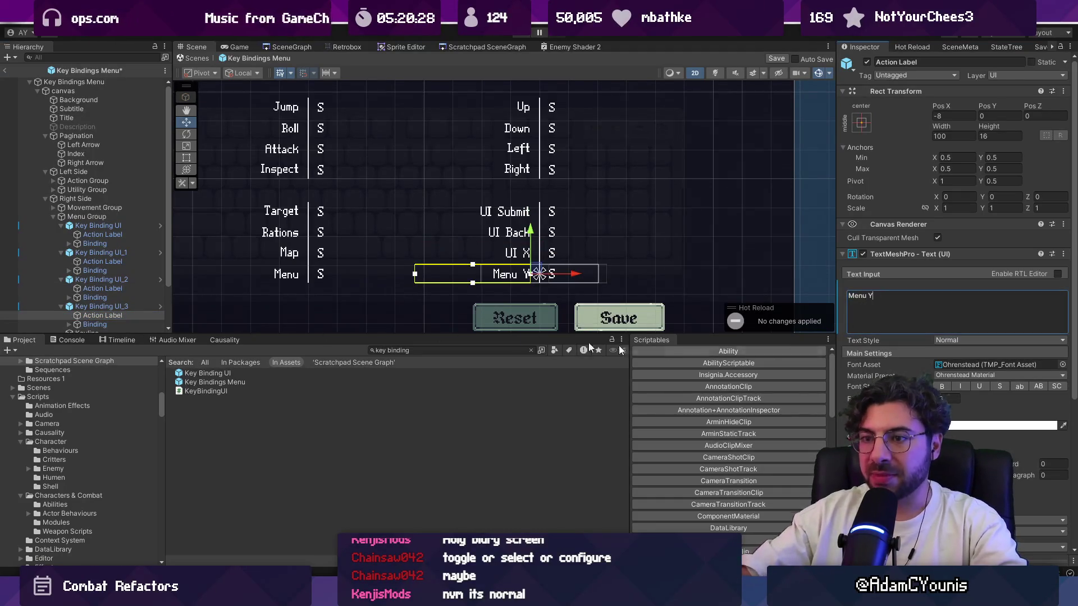
Step: Revisit the UI Submit and UI Back labels and retype the Back label text
{"action": "left_click", "coordinate": [102, 288]}
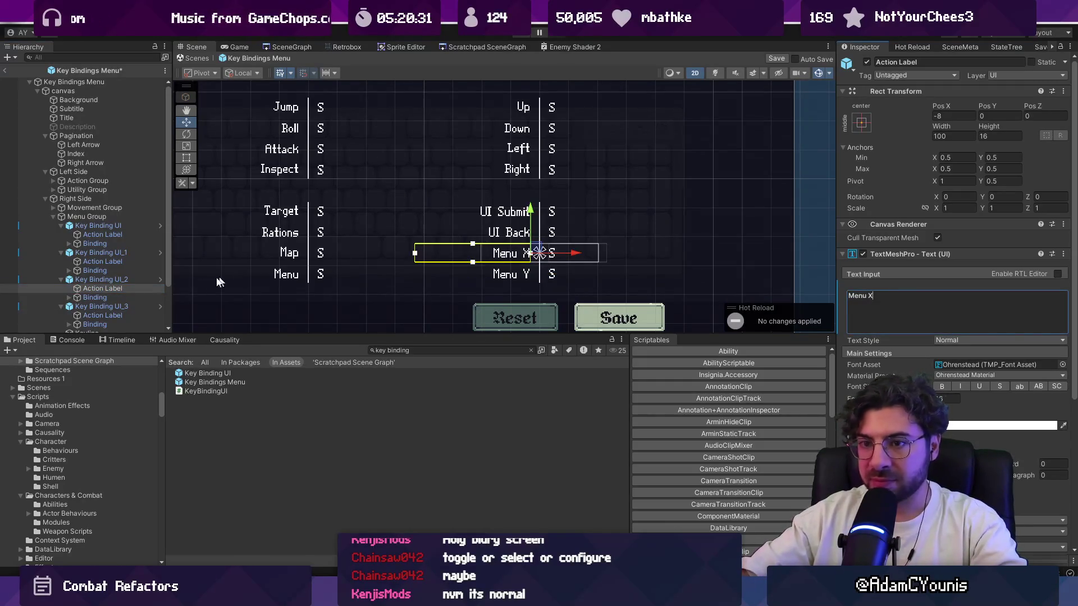
{"action": "left_click", "coordinate": [103, 234]}
{"action": "left_click", "coordinate": [898, 299]}
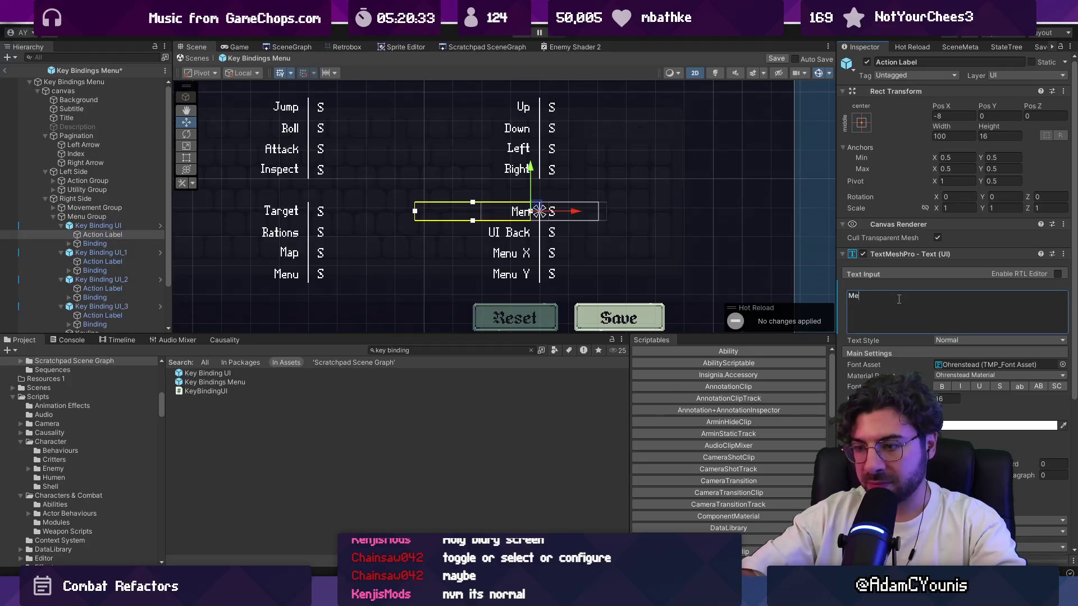
{"action": "type", "text": "nu Submit"}
{"action": "left_click", "coordinate": [103, 262]}
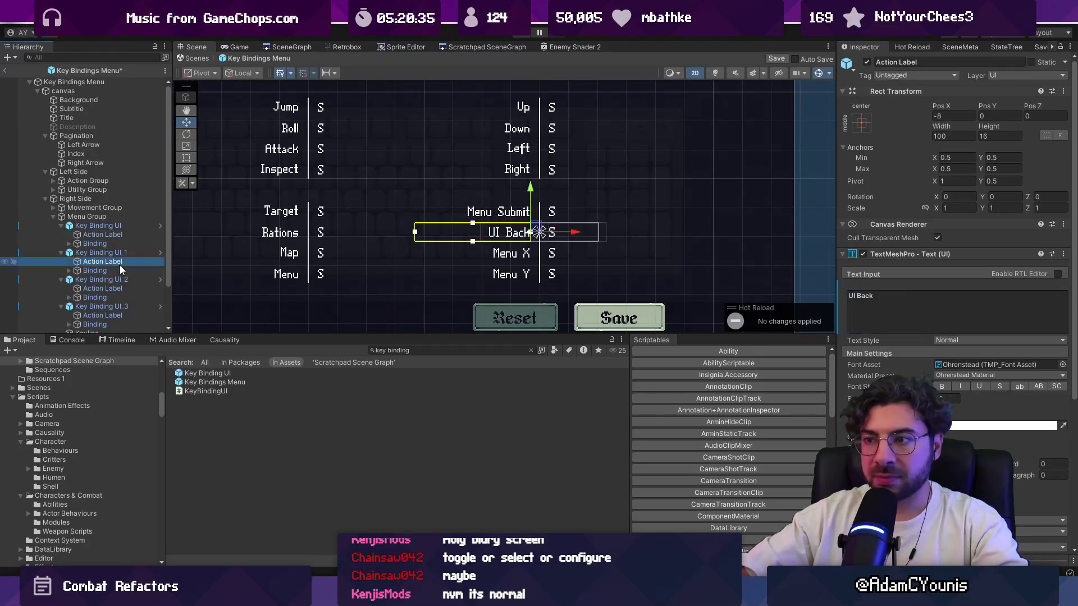
{"action": "left_click", "coordinate": [881, 317]}
{"action": "type", "text": "Back"}
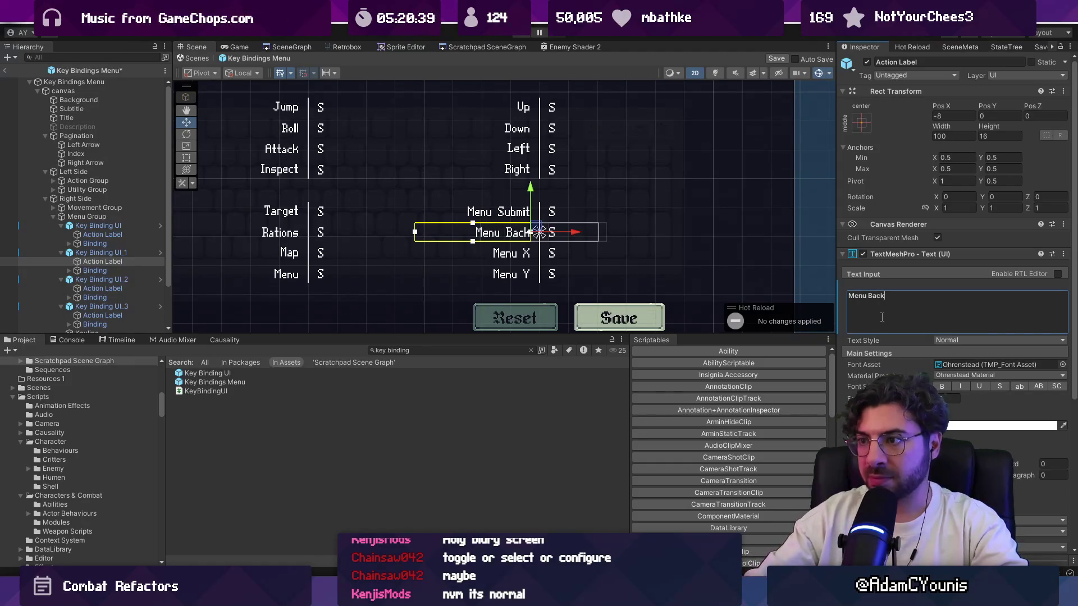
{"action": "key", "text": "ctrl+shift+Left"}
{"action": "type", "text": "Ca"}
{"action": "key", "text": "BackSpace"}
{"action": "key", "text": "BackSpace"}
{"action": "type", "text": "Back"}
{"action": "key", "text": "BackSpace"}
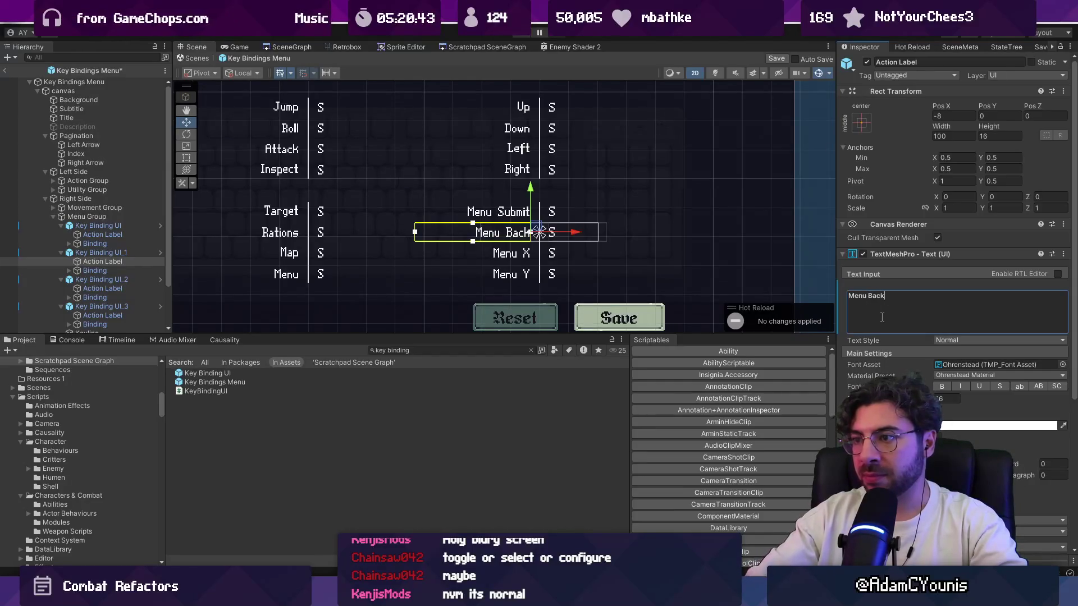
{"action": "left_click", "coordinate": [125, 225]}
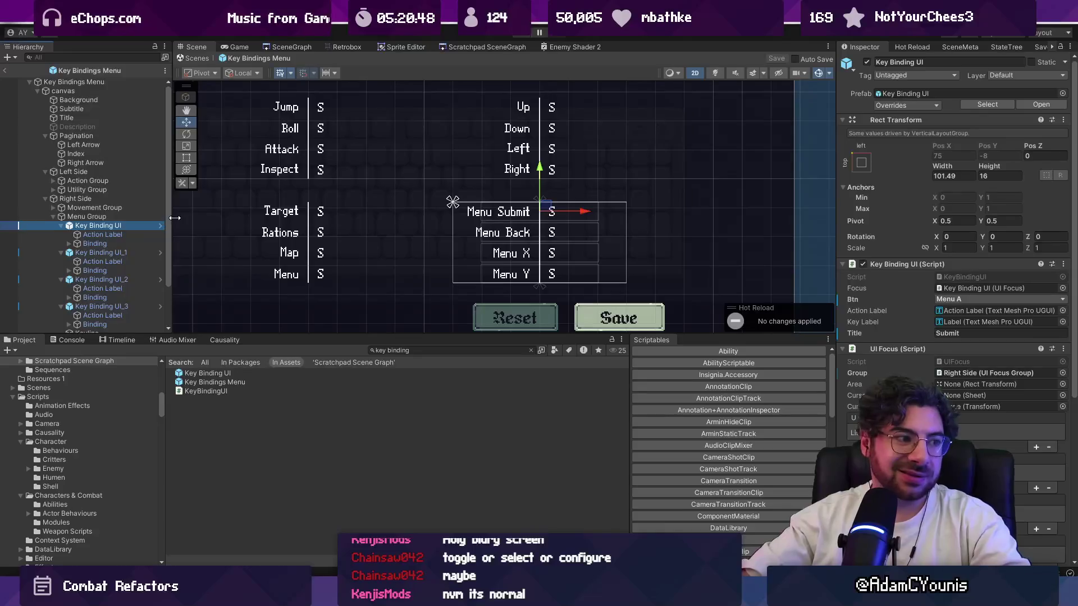
Step: Review the Key Bindings Menu layout in the Scene view, then exit back to the level scene
{"action": "scroll", "coordinate": [462, 227], "scroll_direction": "down", "scroll_amount": 3}
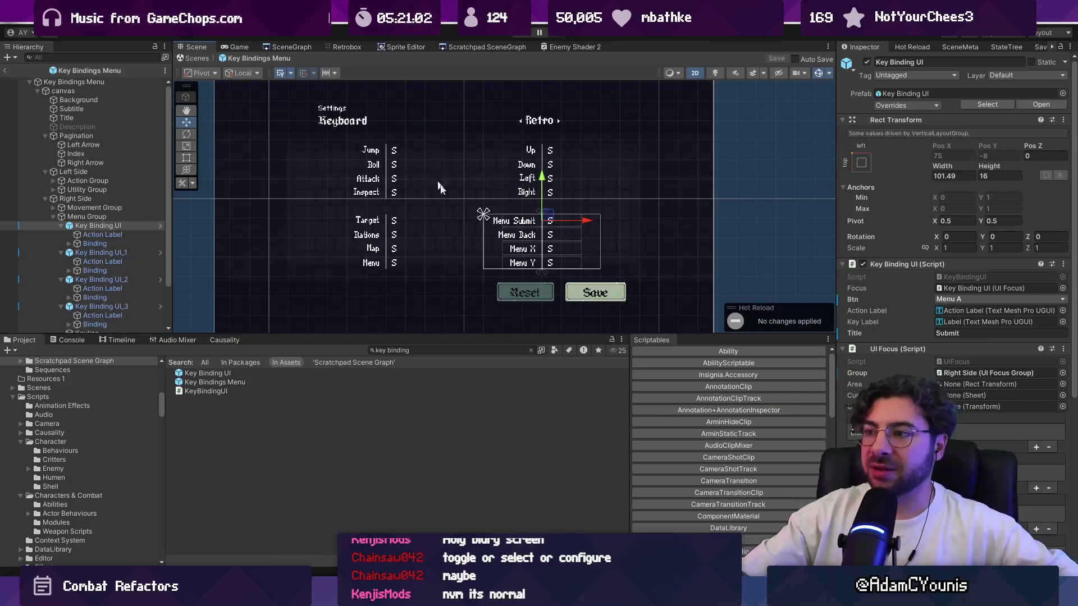
{"action": "scroll", "coordinate": [520, 262], "scroll_direction": "up", "scroll_amount": 5}
{"action": "scroll", "coordinate": [589, 255], "scroll_direction": "down", "scroll_amount": 2}
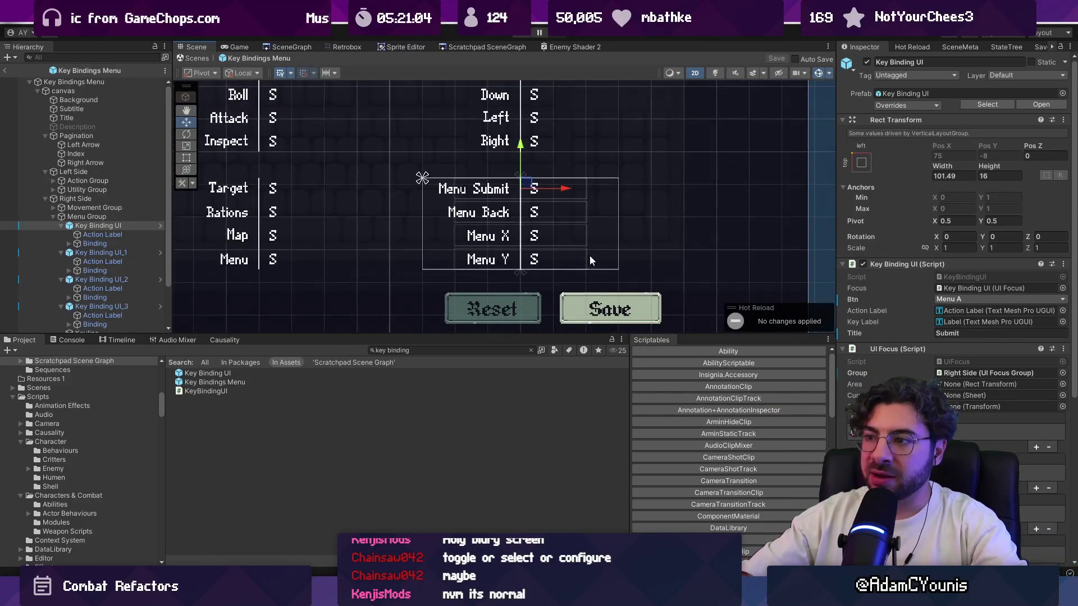
{"action": "scroll", "coordinate": [590, 255], "scroll_direction": "down", "scroll_amount": 1}
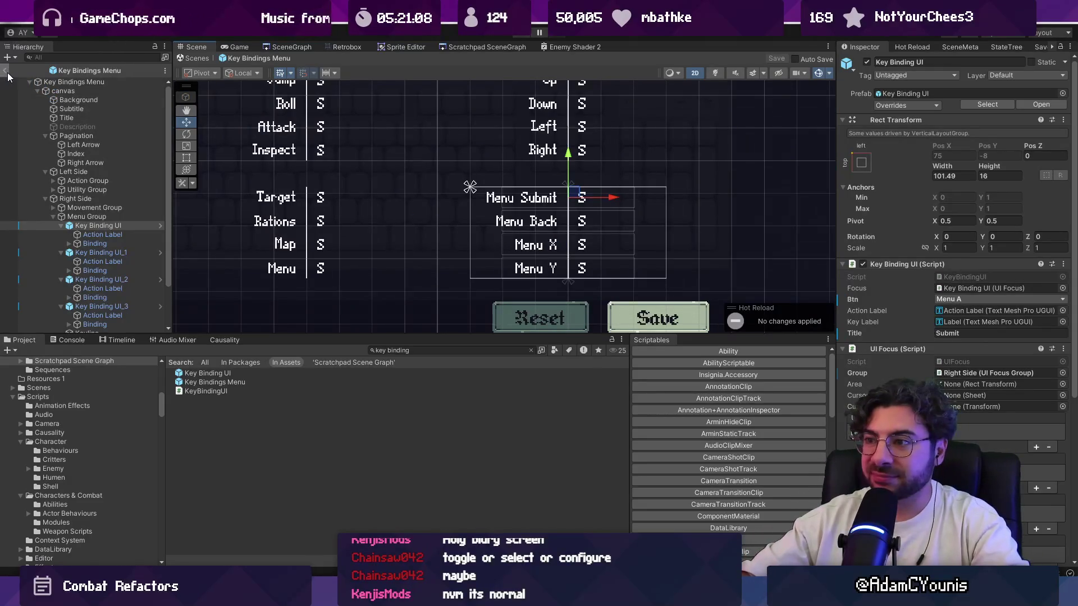
{"action": "scroll", "coordinate": [437, 275], "scroll_direction": "down", "scroll_amount": 2}
{"action": "scroll", "coordinate": [437, 275], "scroll_direction": "up", "scroll_amount": 1}
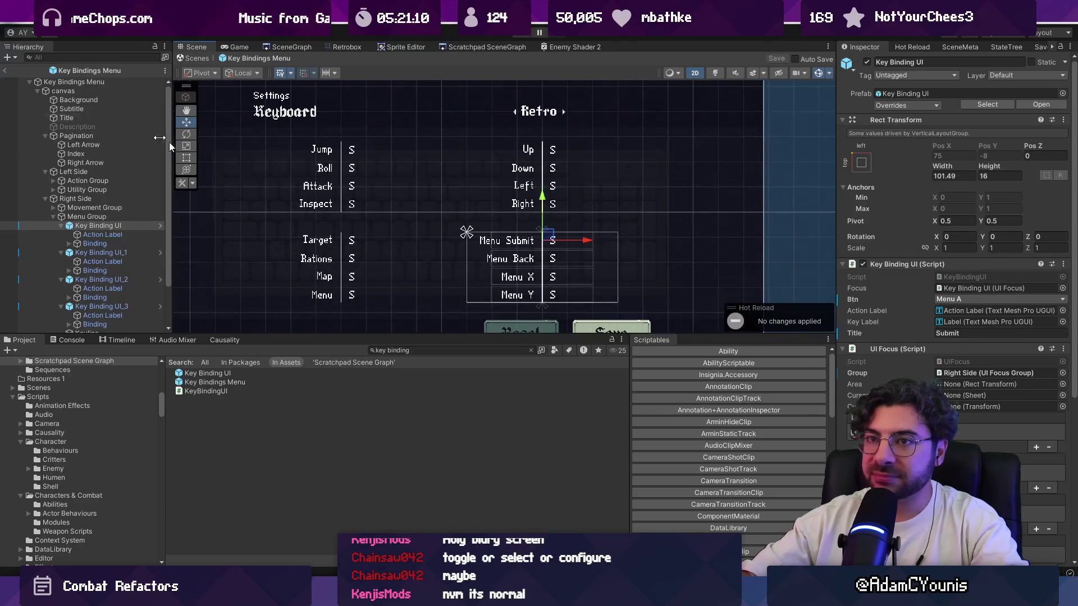
{"action": "left_click", "coordinate": [6, 71]}
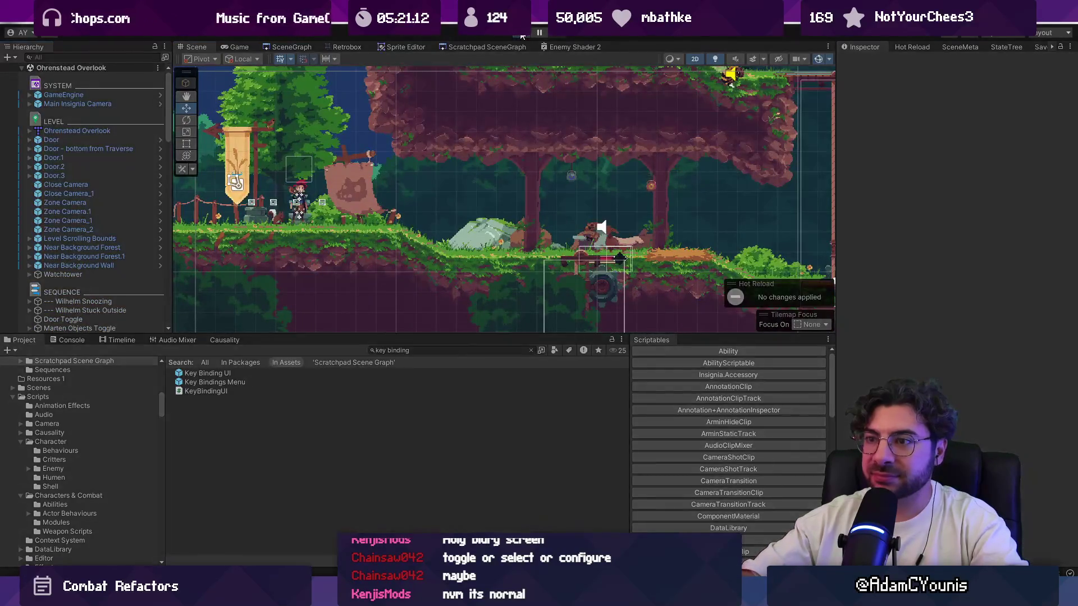
Step: Play the game, browse the Keyboard bindings screen's rows, then stop Play
{"action": "left_click", "coordinate": [521, 36]}
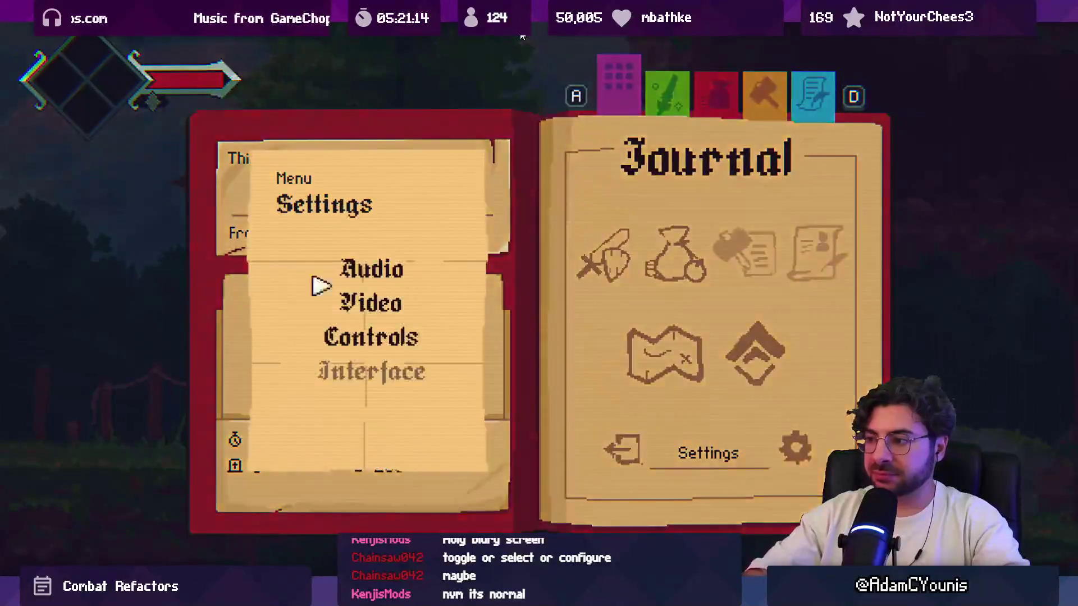
{"action": "key", "text": "z"}
{"action": "key", "text": "z"}
{"action": "key", "text": "Down"}
{"action": "key", "text": "Down"}
{"action": "key", "text": "Up"}
{"action": "key", "text": "Up"}
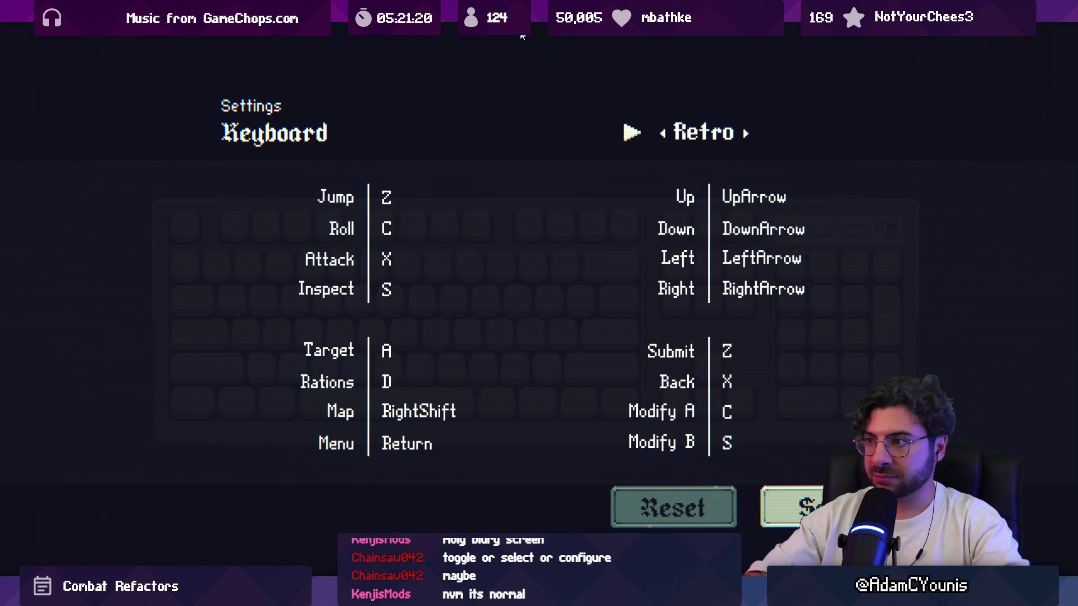
{"action": "key", "text": "Down"}
{"action": "key", "text": "Down"}
{"action": "key", "text": "Down"}
{"action": "key", "text": "Down"}
{"action": "key", "text": "Down"}
{"action": "key", "text": "Down"}
{"action": "key", "text": "Down"}
{"action": "key", "text": "Up"}
{"action": "key", "text": "Up"}
{"action": "key", "text": "Up"}
{"action": "key", "text": "Left"}
{"action": "key", "text": "Up"}
{"action": "key", "text": "Up"}
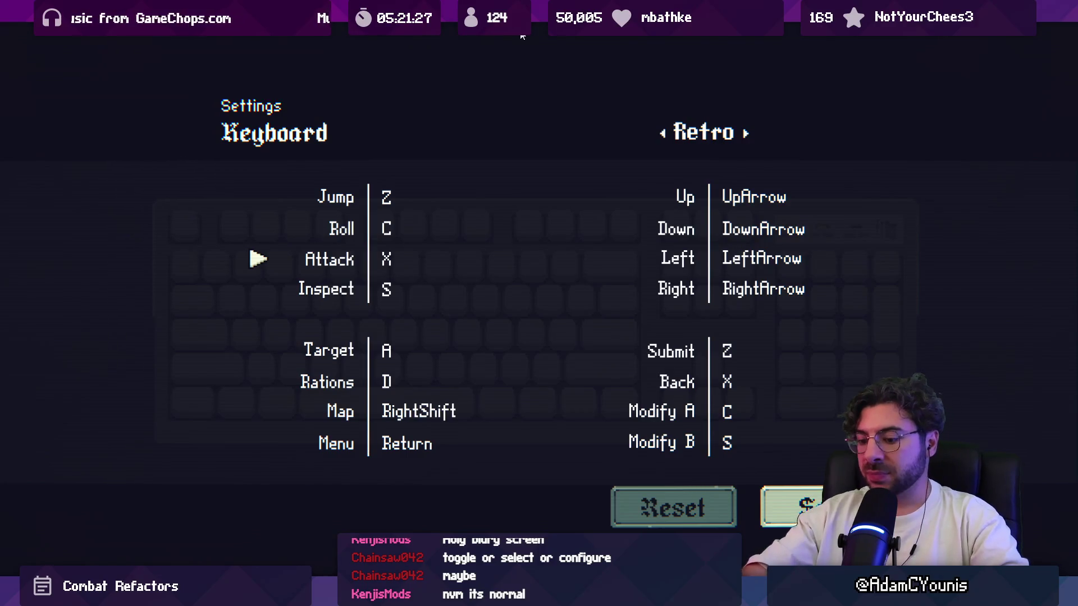
{"action": "key", "text": "shift+space"}
{"action": "left_click", "coordinate": [522, 35]}
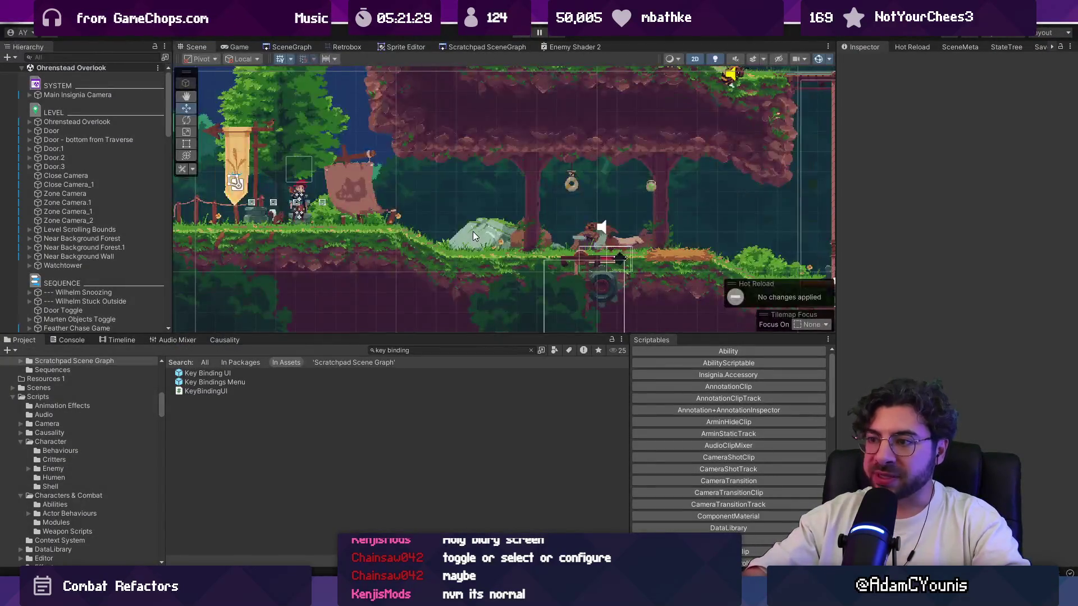
Step: Reopen the Key Bindings Menu prefab and select its Submit action label
{"action": "double_click", "coordinate": [229, 374]}
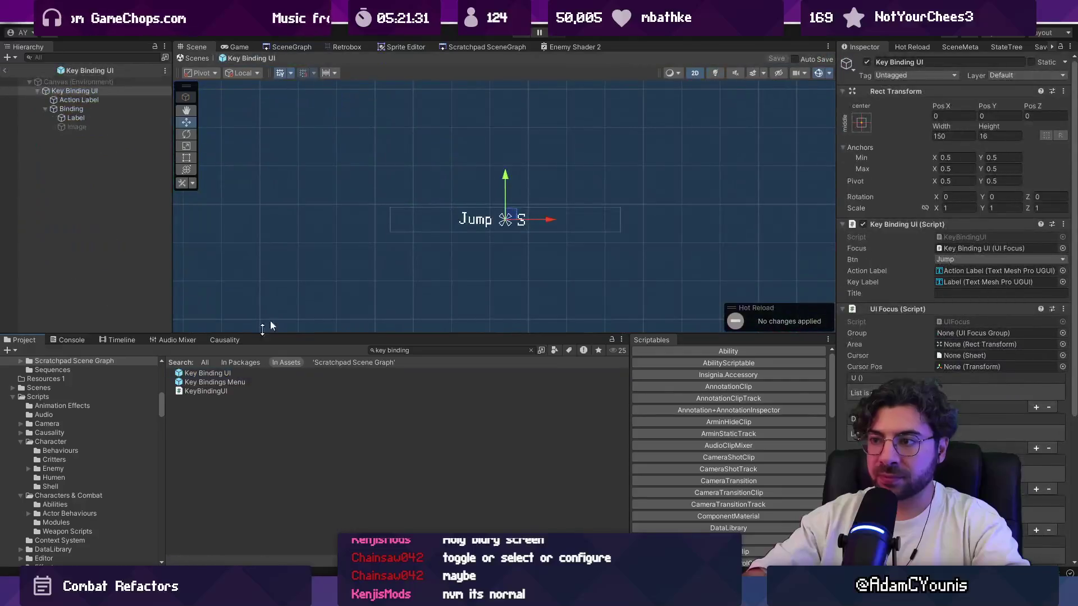
{"action": "left_click", "coordinate": [194, 57]}
{"action": "double_click", "coordinate": [222, 386]}
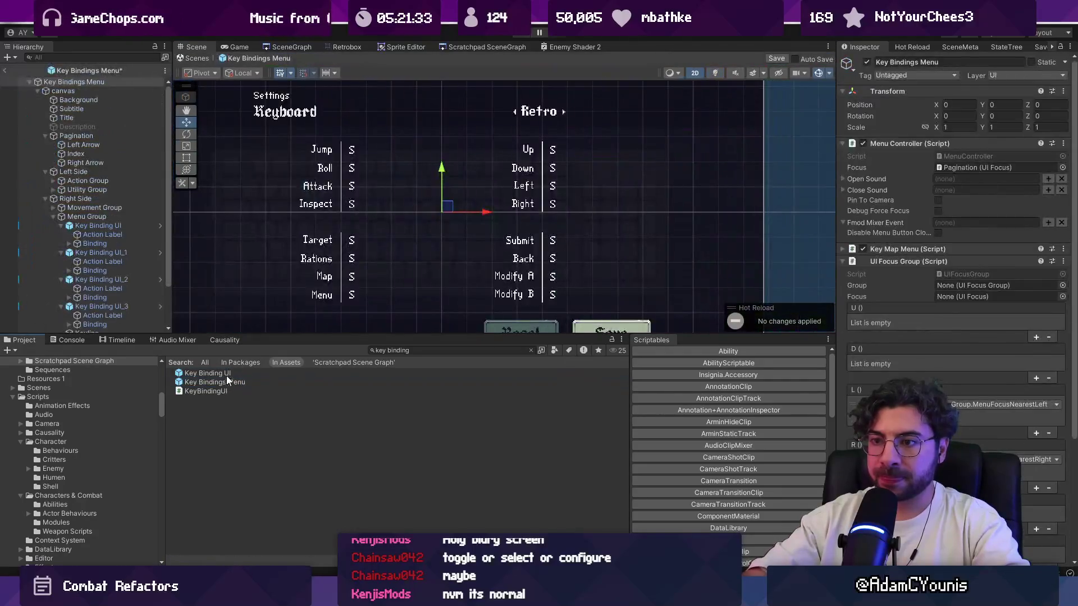
{"action": "left_click", "coordinate": [102, 234]}
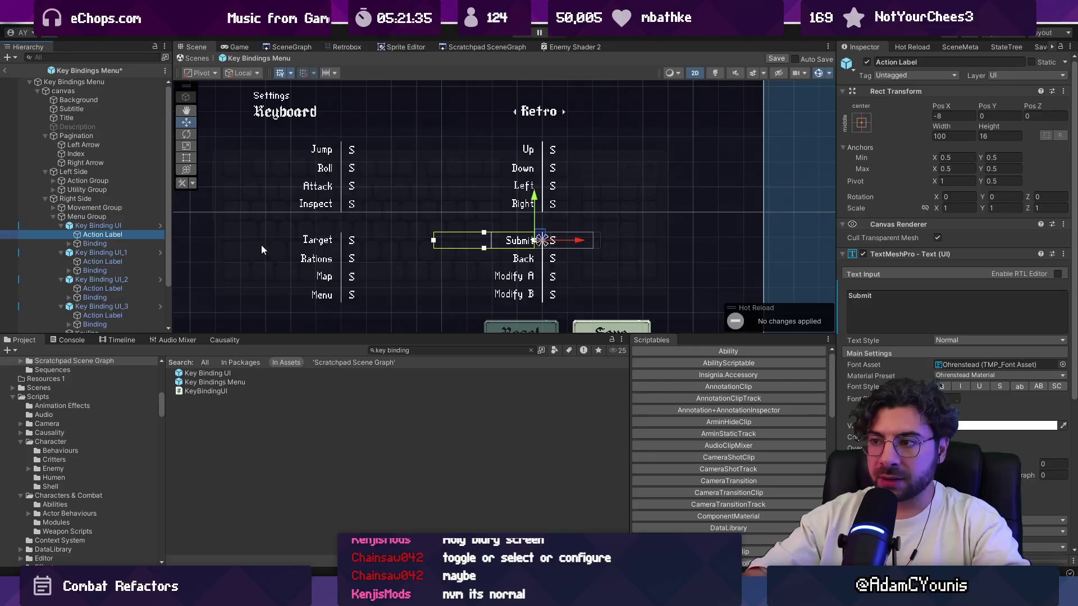
Step: Select the key Label under a Key Binding UI's Binding object in the Hierarchy
{"action": "left_click", "coordinate": [113, 242]}
{"action": "left_click", "coordinate": [116, 268]}
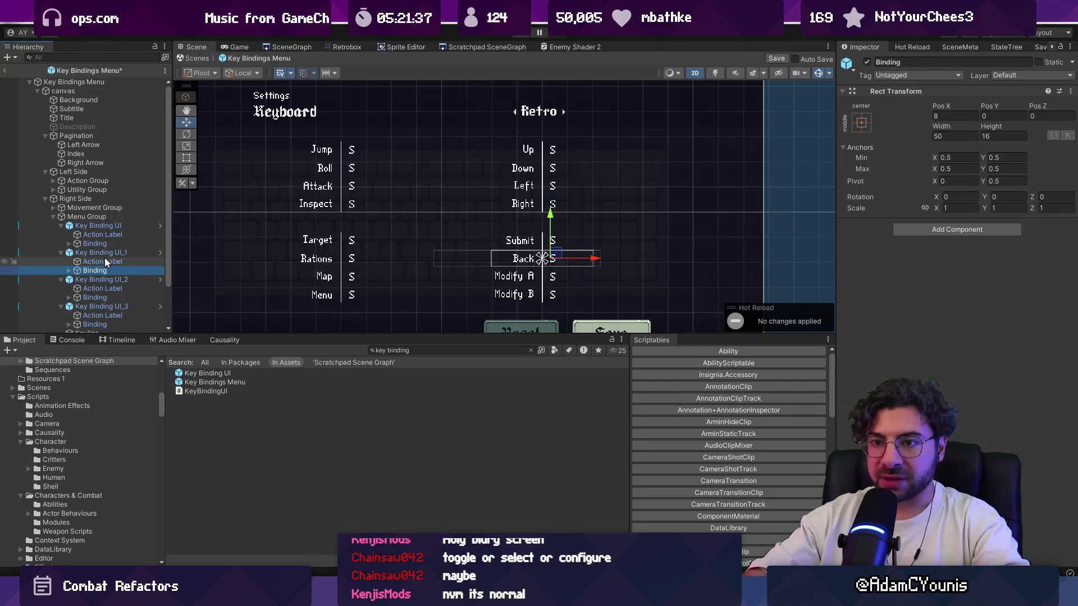
{"action": "left_click", "coordinate": [105, 244]}
{"action": "left_click", "coordinate": [68, 245]}
{"action": "left_click", "coordinate": [91, 252]}
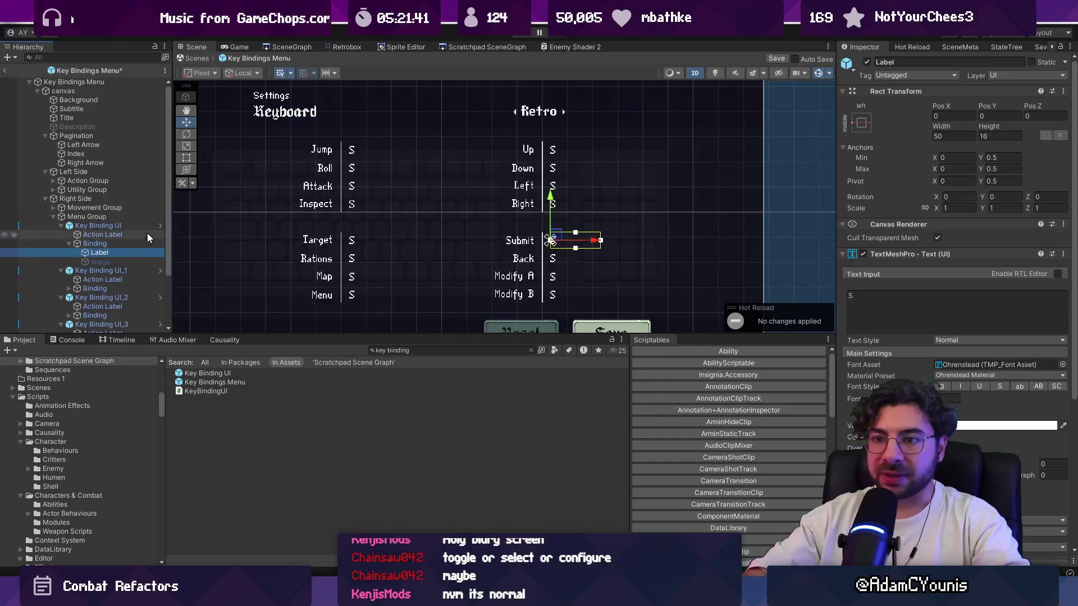
Step: In the Key Binding UI prefab, set the label width to 100, then return to Key Bindings Menu
{"action": "left_click", "coordinate": [161, 226]}
{"action": "left_click", "coordinate": [517, 315]}
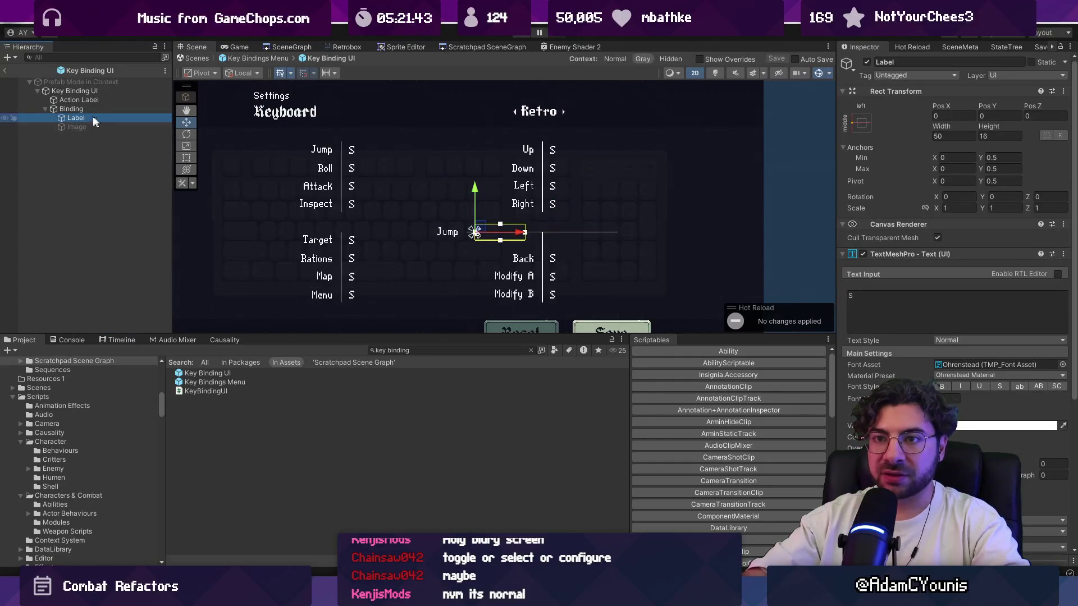
{"action": "left_click", "coordinate": [955, 136]}
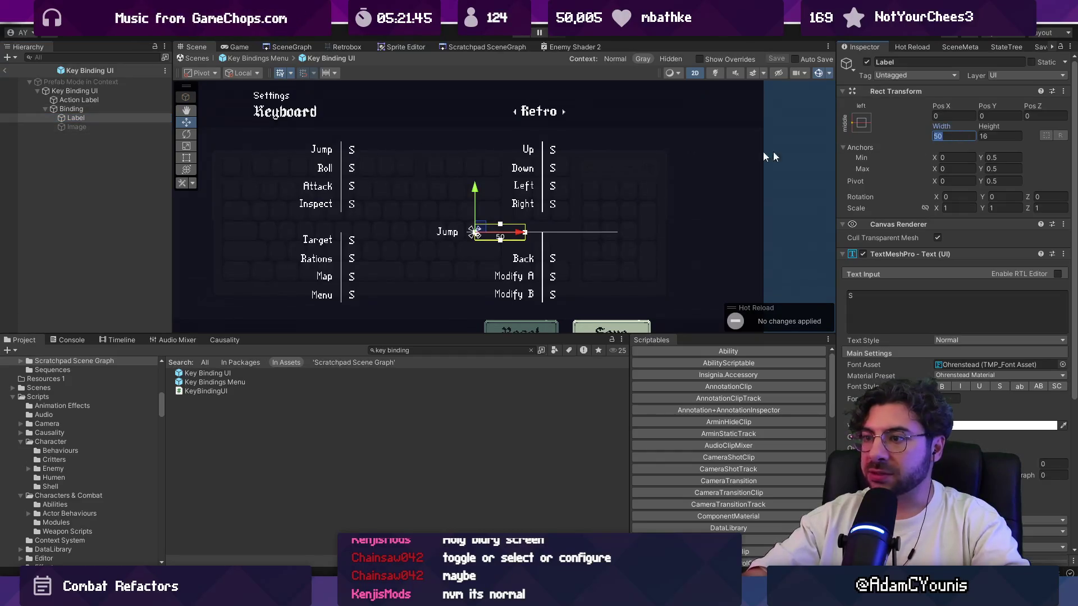
{"action": "type", "text": "100"}
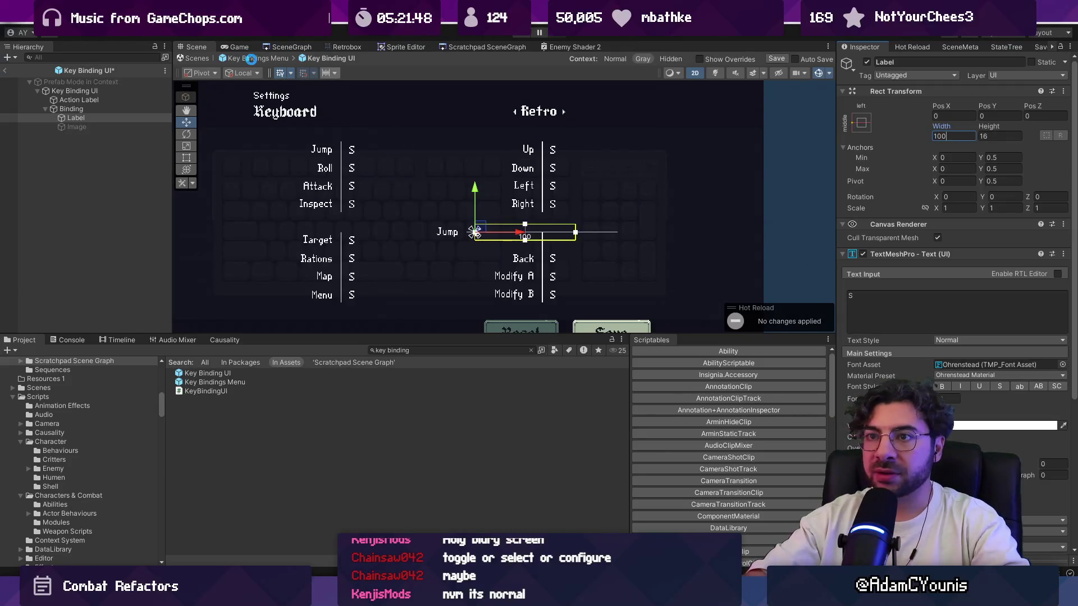
{"action": "left_click", "coordinate": [251, 59]}
{"action": "left_click", "coordinate": [105, 236]}
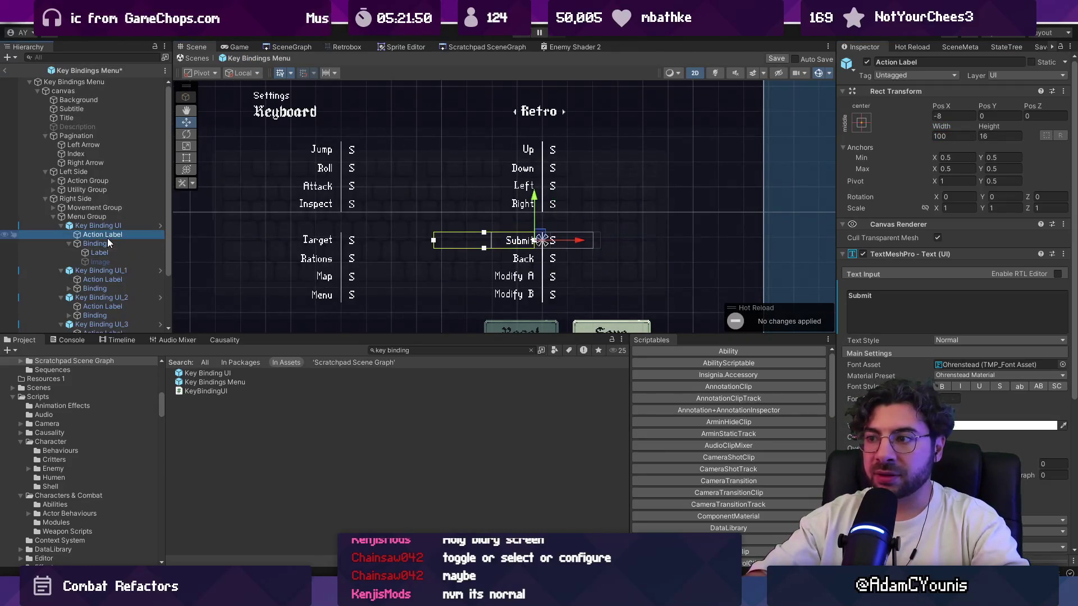
{"action": "left_click", "coordinate": [109, 259]}
{"action": "left_click", "coordinate": [114, 285]}
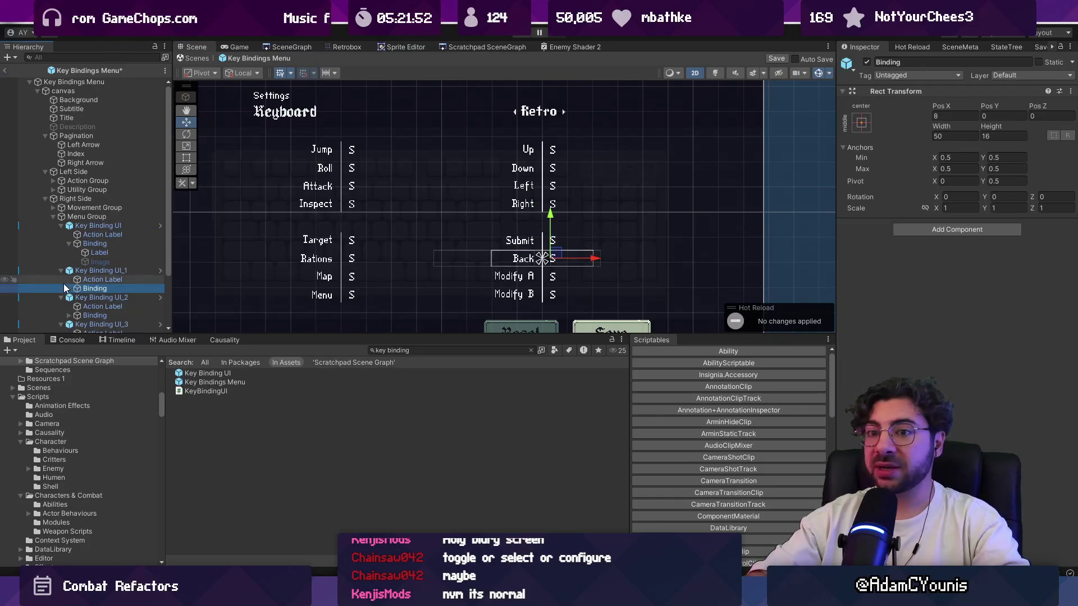
{"action": "left_click", "coordinate": [66, 288]}
{"action": "left_click", "coordinate": [99, 297]}
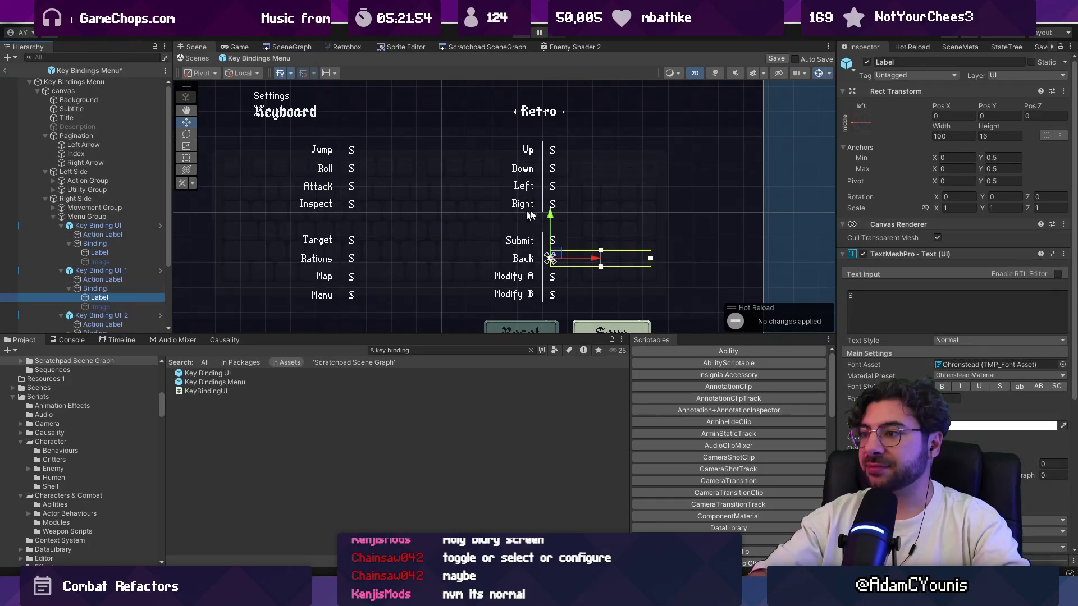
{"action": "scroll", "coordinate": [305, 271], "scroll_direction": "down", "scroll_amount": 1}
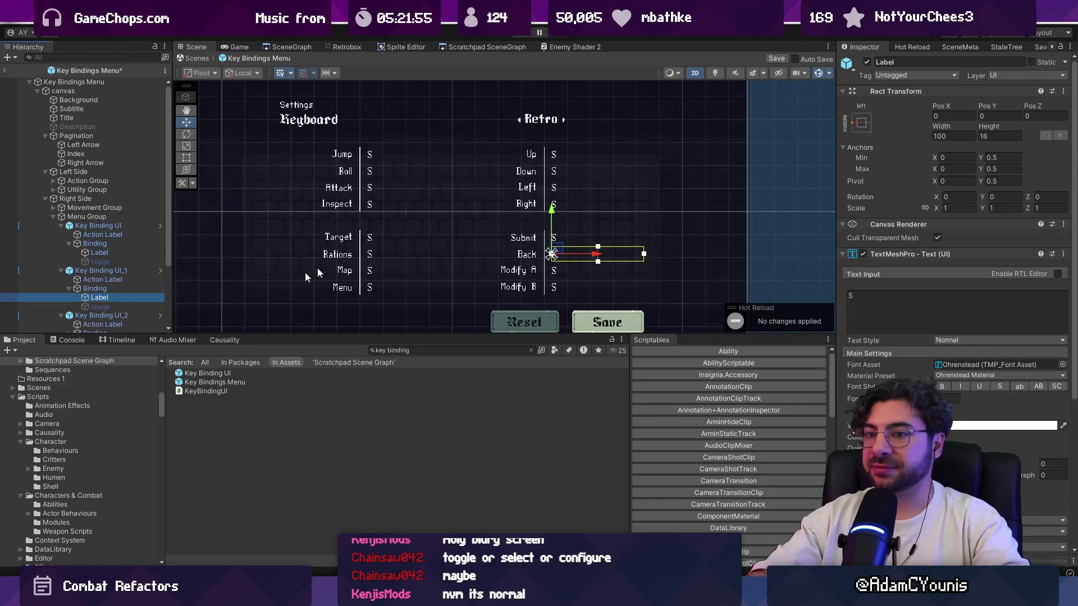
{"action": "left_click", "coordinate": [54, 181]}
{"action": "left_click", "coordinate": [60, 207]}
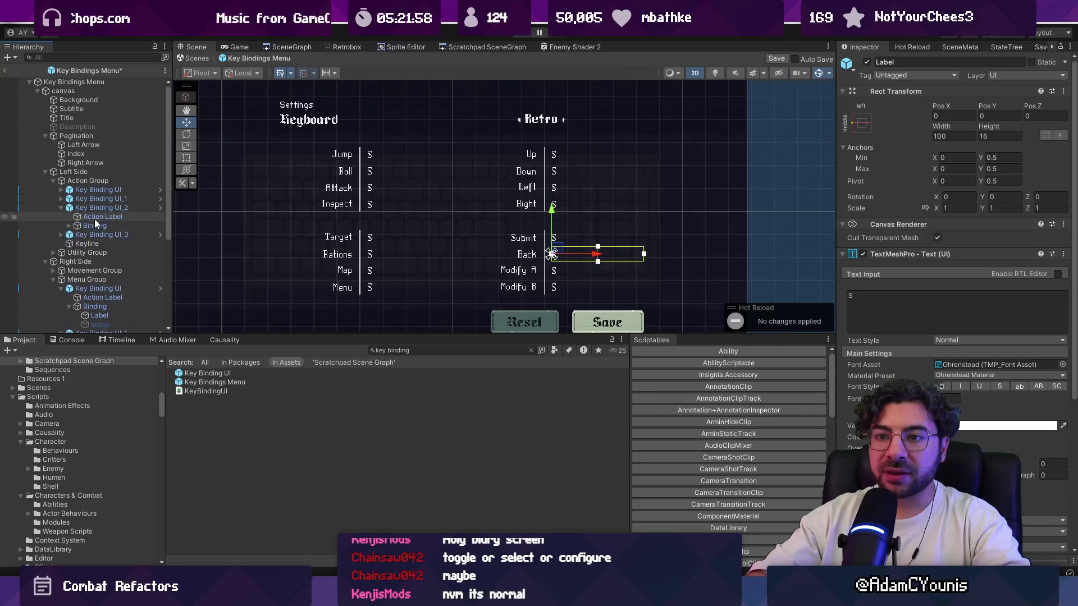
{"action": "left_click", "coordinate": [69, 225]}
{"action": "left_click", "coordinate": [90, 235]}
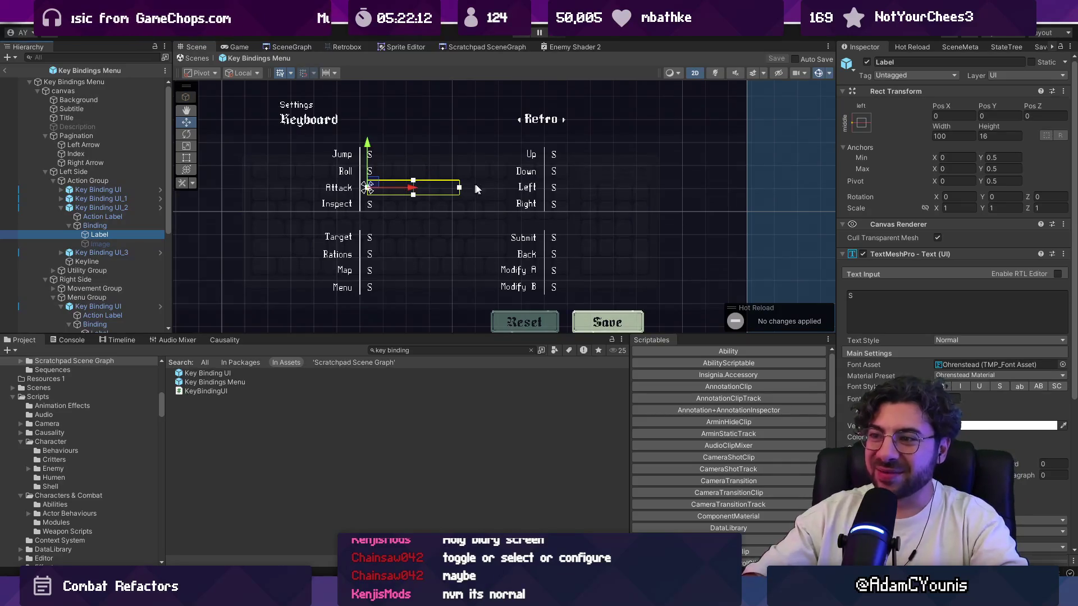
Step: Play the game and view the Keyboard controls page maximized, showing full key names like RightShift
{"action": "left_click", "coordinate": [521, 35]}
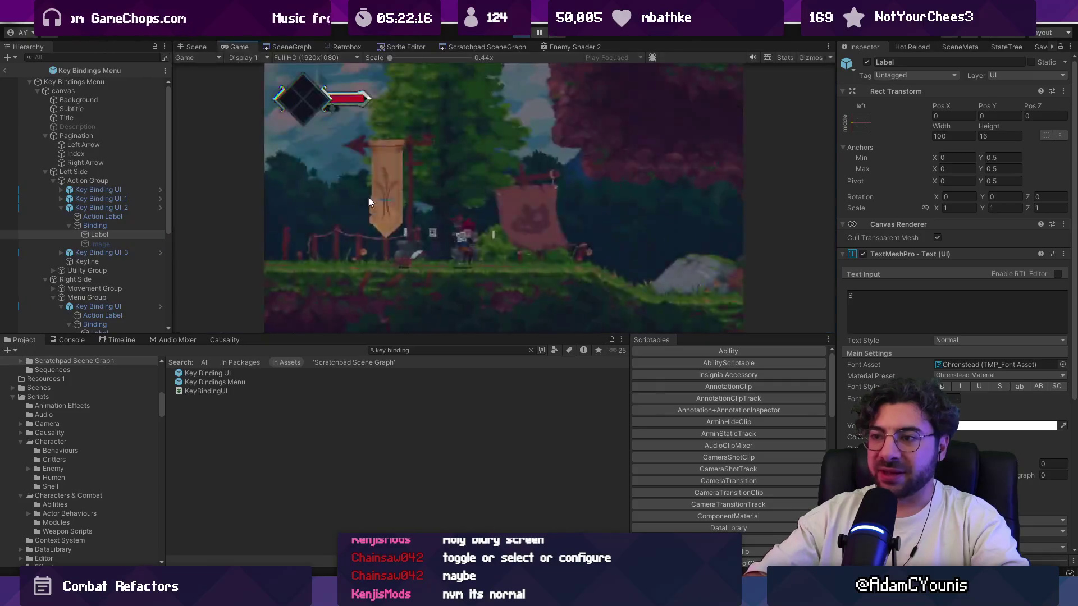
{"action": "key", "text": "Escape"}
{"action": "key", "text": "z"}
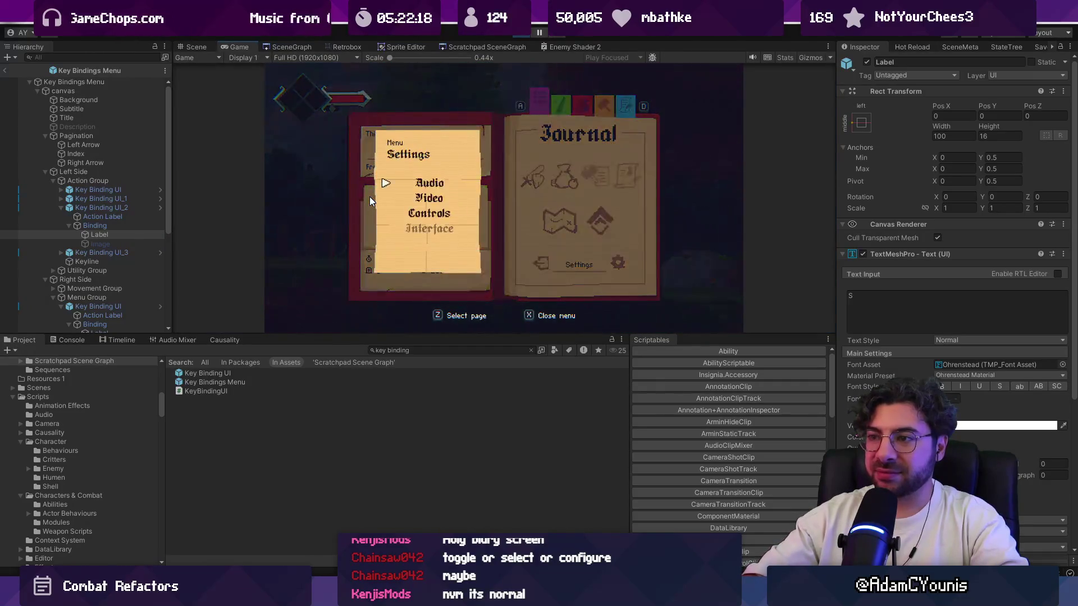
{"action": "key", "text": "z"}
{"action": "key", "text": "z"}
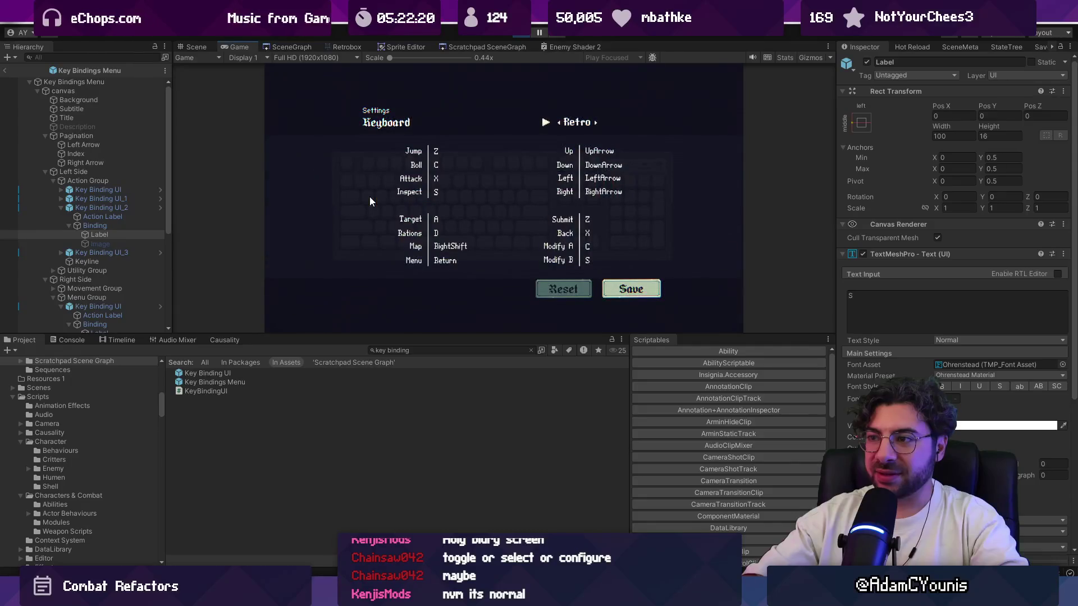
{"action": "key", "text": "shift+space"}
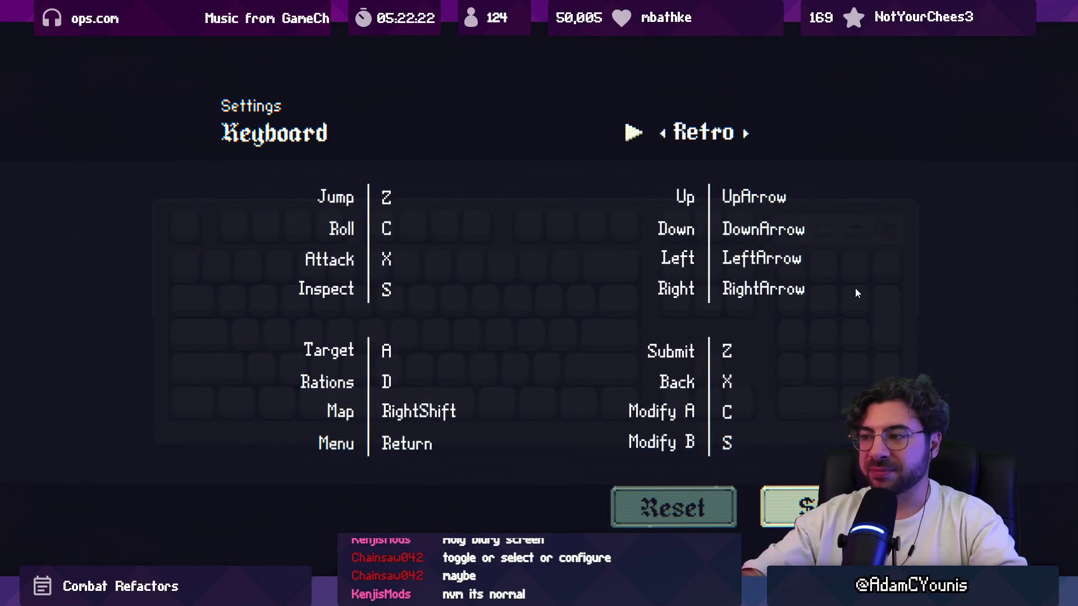
{"action": "key", "text": "shift+space"}
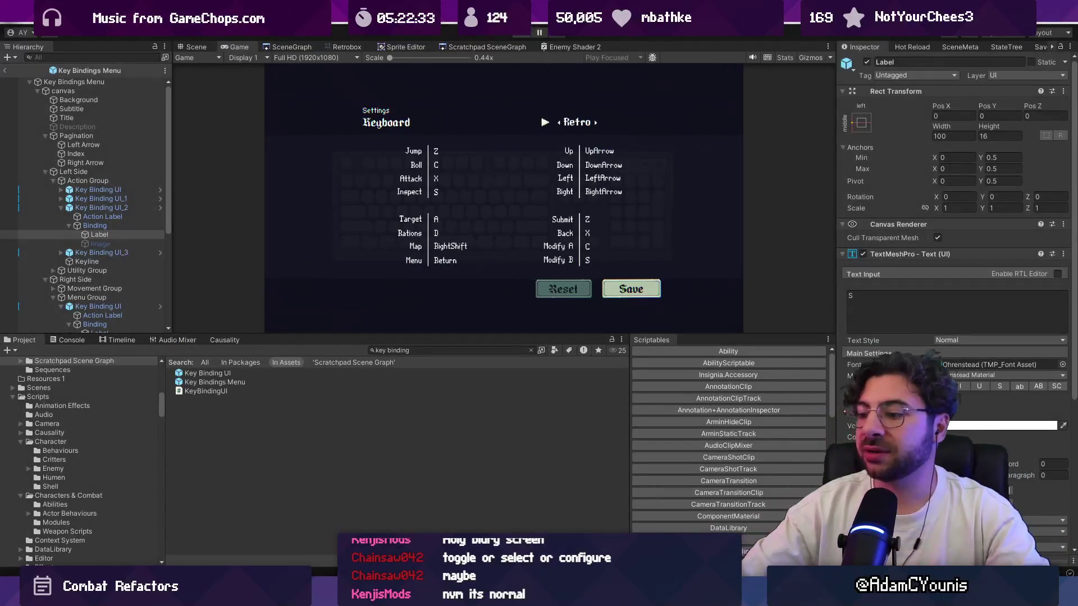
{"action": "key", "text": "alt+Tab"}
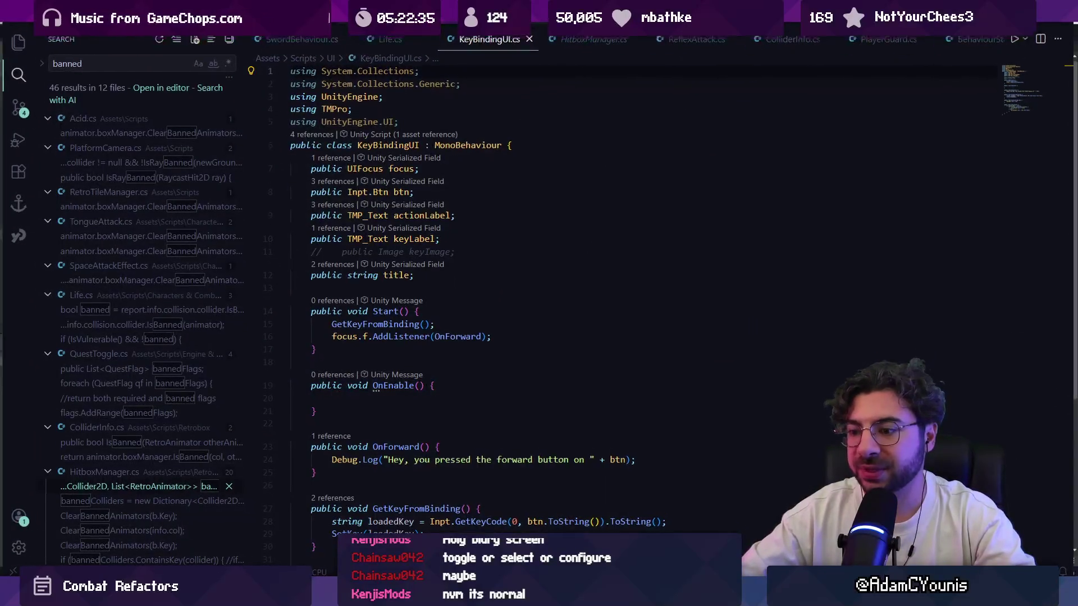
Step: Stage all four changed files, commit with message 'Updates key binding layout', and push to the remote
{"action": "key", "text": "alt+Tab"}
{"action": "key", "text": "alt+Tab"}
{"action": "key", "text": "Tab"}
{"action": "left_click", "coordinate": [115, 72]}
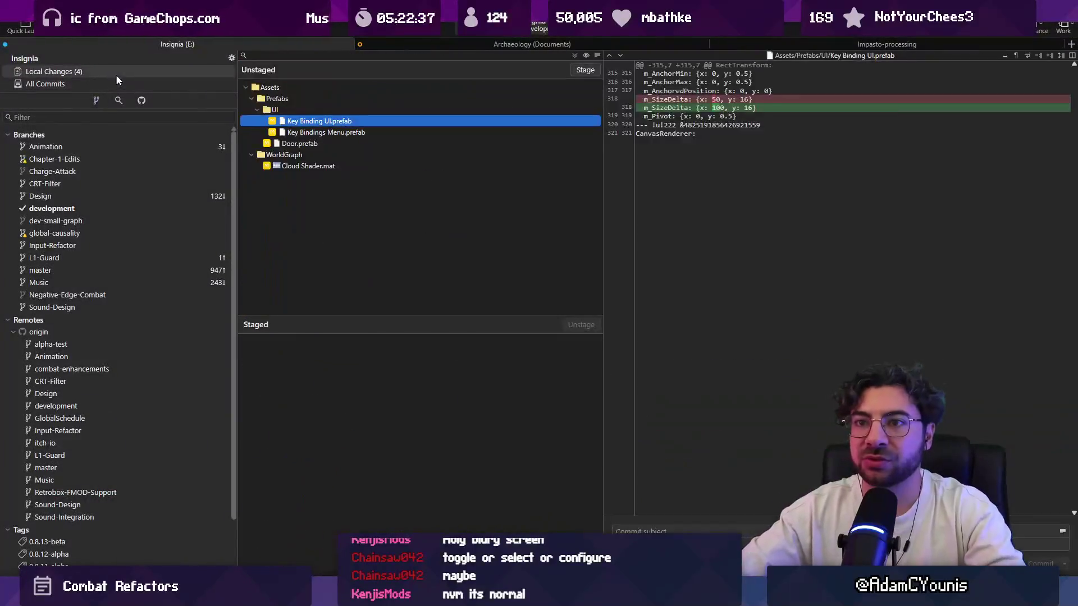
{"action": "left_click", "coordinate": [584, 69]}
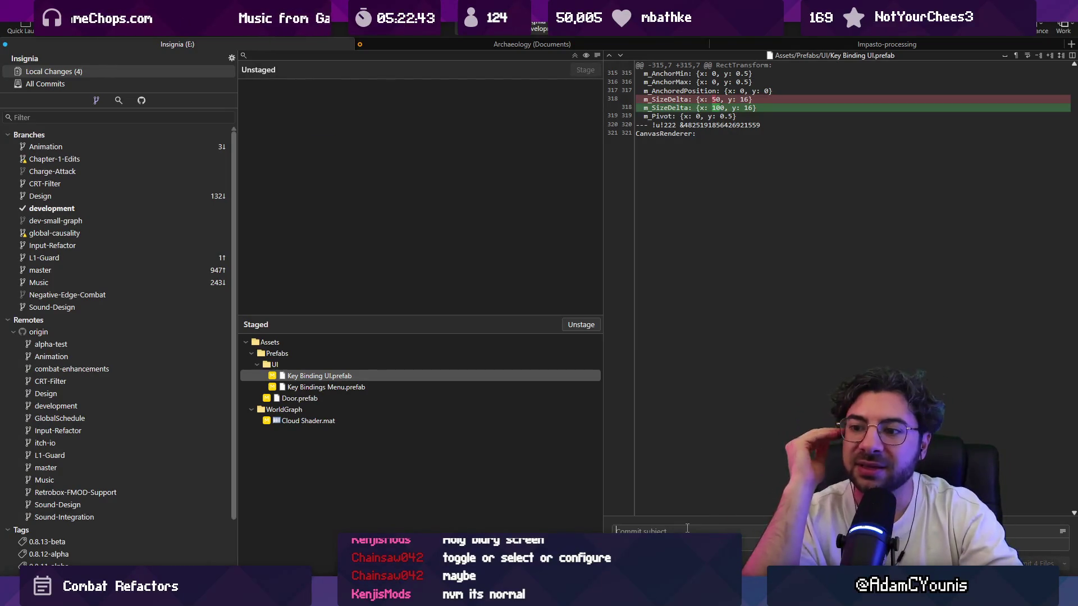
{"action": "type", "text": "Updates key binding layou"}
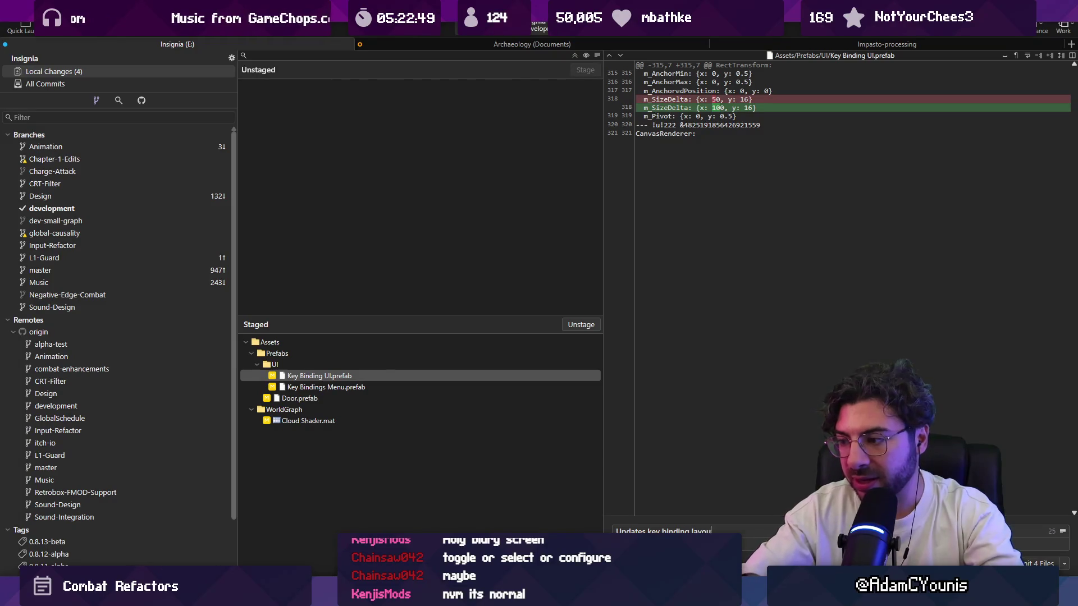
{"action": "key", "text": "ctrl+Return"}
{"action": "key", "text": "ctrl+shift+p"}
{"action": "key", "text": "Return"}
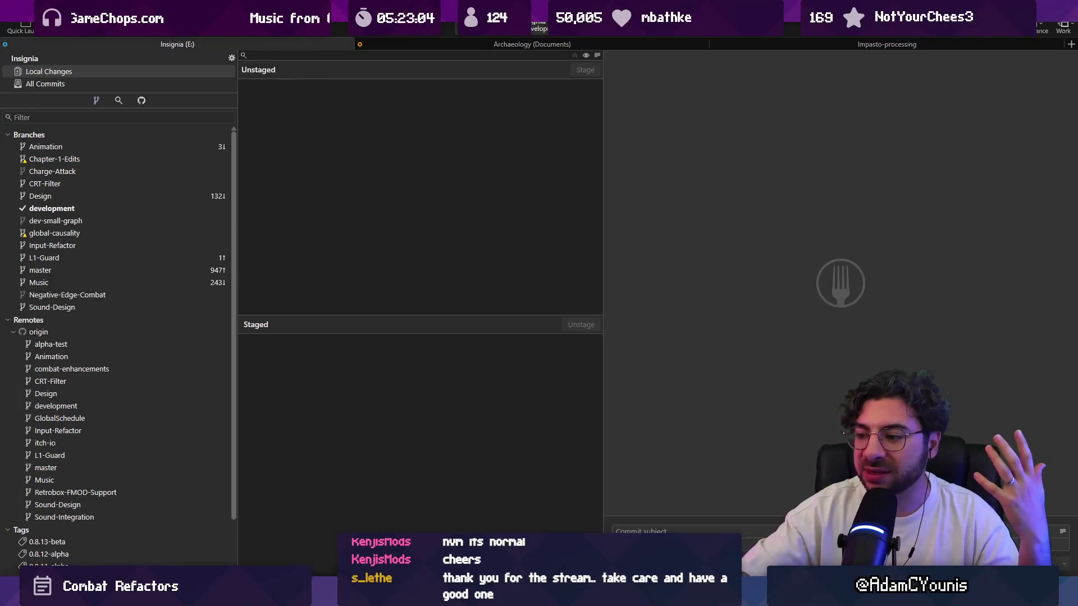
{"action": "mouse_move", "coordinate": [651, 595]}
{"action": "left_click", "coordinate": [695, 519]}
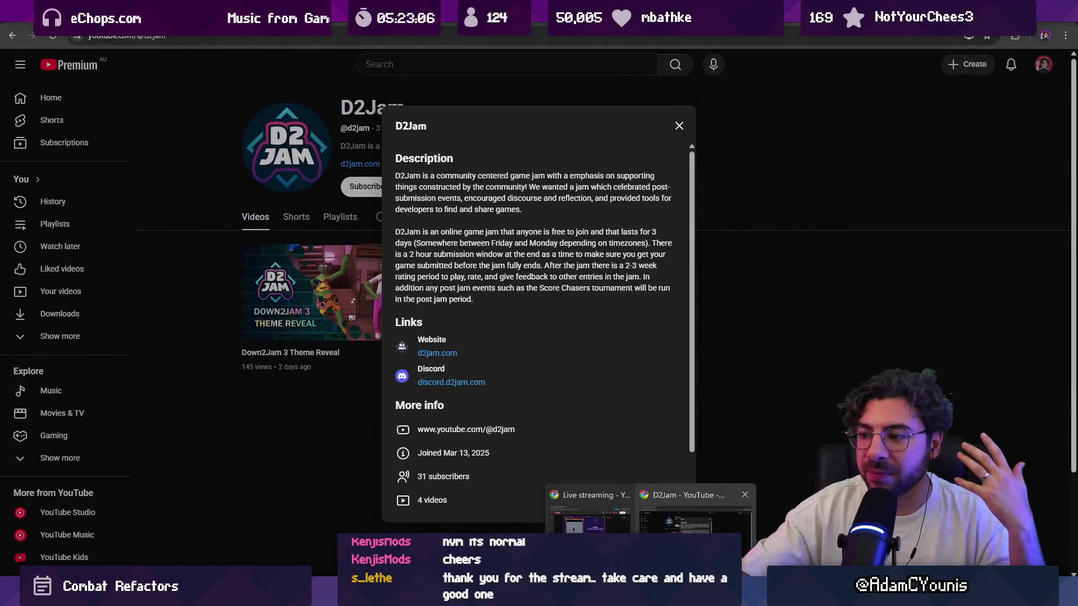
Step: Open Twitch's Software and Game Development category and scroll its live channels sorted by viewers
{"action": "left_click", "coordinate": [283, 36]}
{"action": "type", "text": "twitch.tv/directory/category/software-and-game-development?sort=VIEWER_COUNT"}
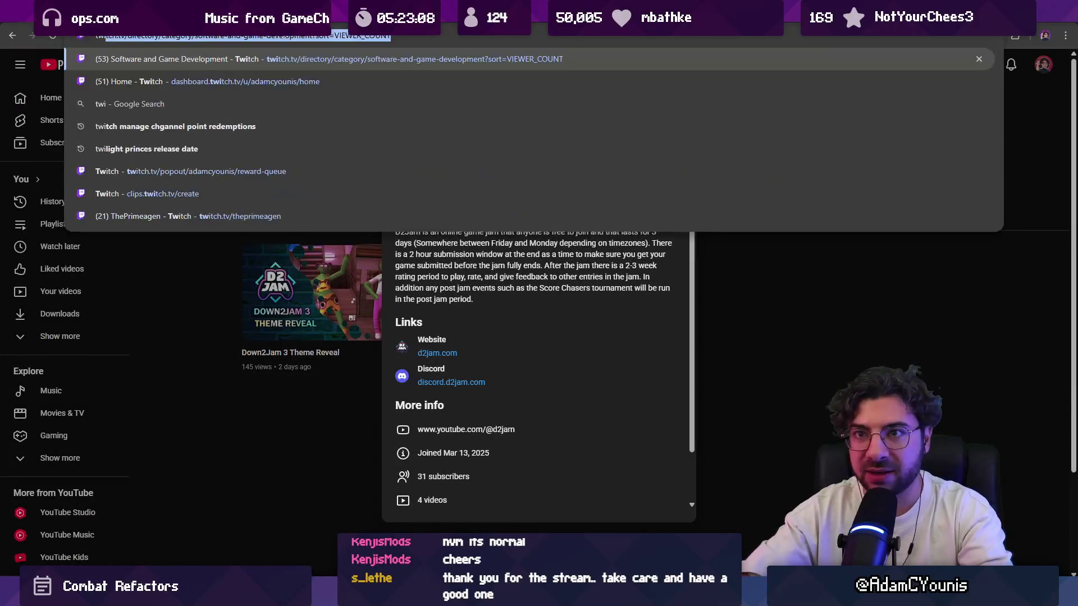
{"action": "key", "text": "Return"}
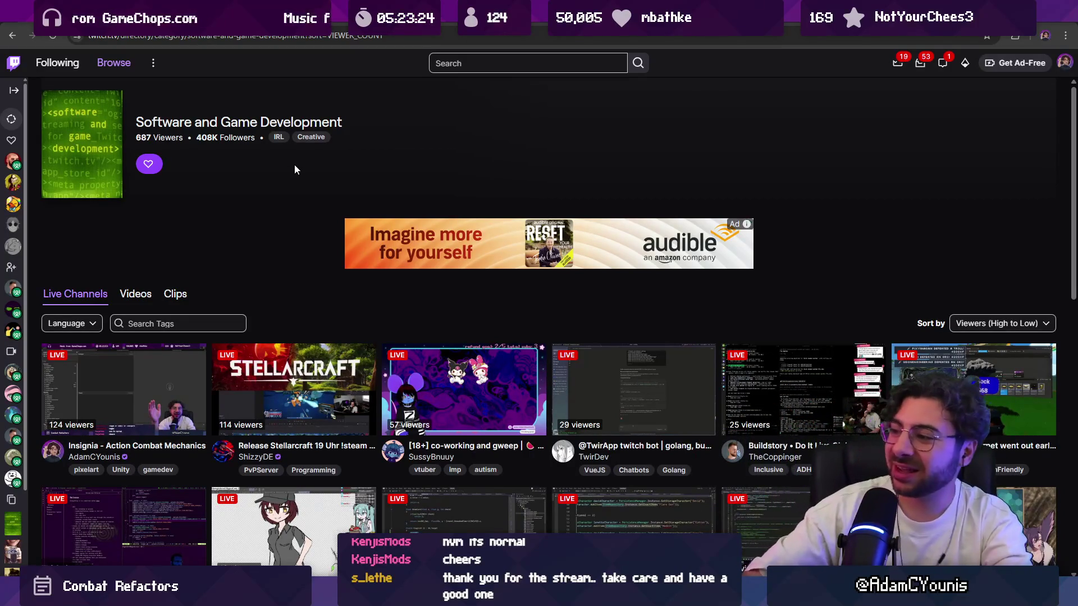
{"action": "scroll", "coordinate": [294, 164], "scroll_direction": "down", "scroll_amount": 4}
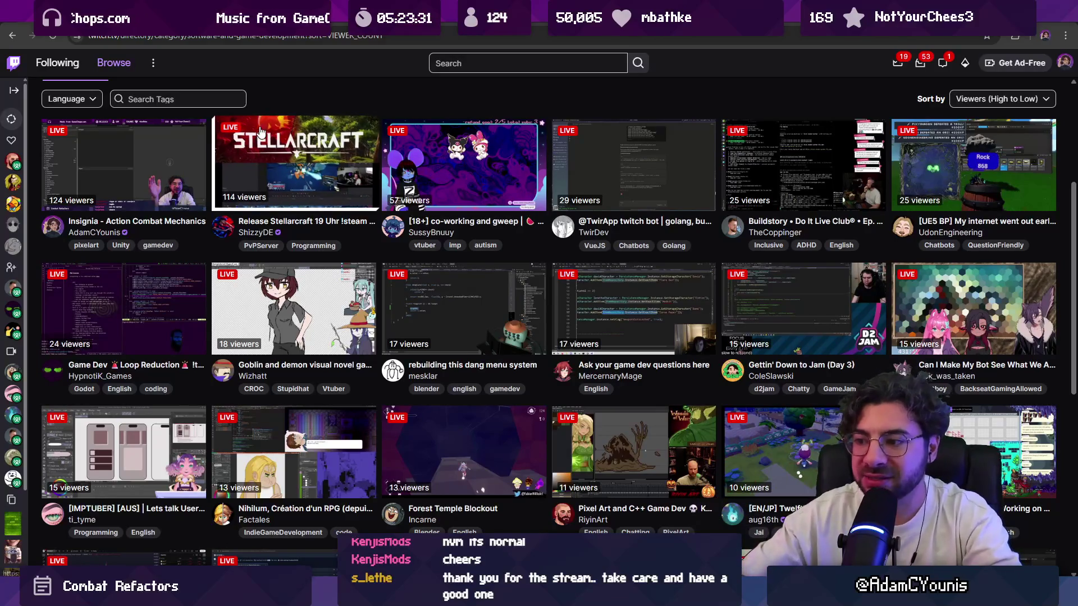
{"action": "scroll", "coordinate": [359, 167], "scroll_direction": "up", "scroll_amount": 2}
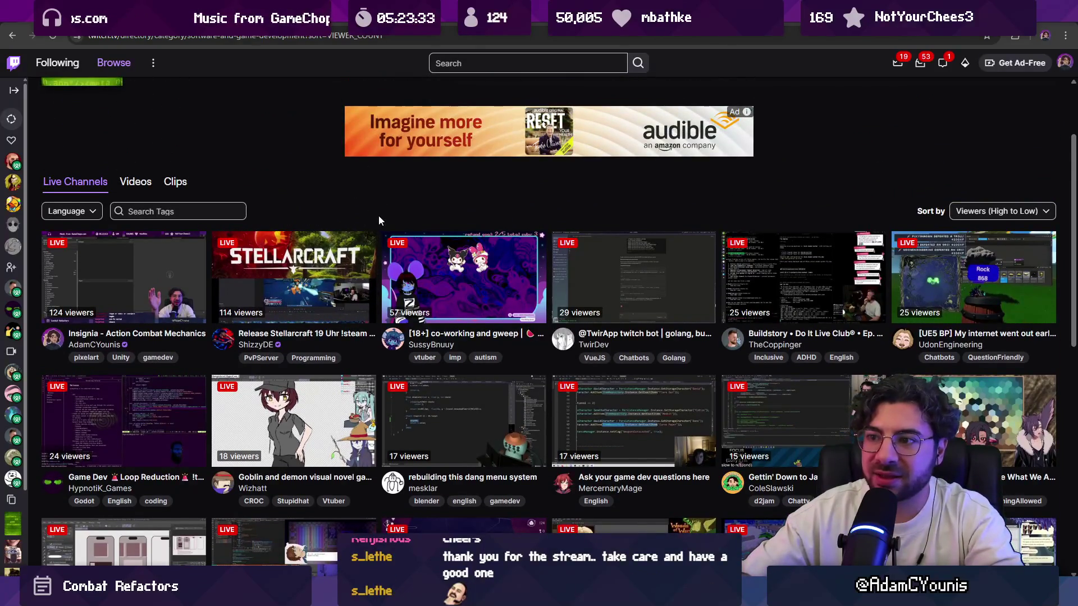
{"action": "scroll", "coordinate": [378, 215], "scroll_direction": "down", "scroll_amount": 1}
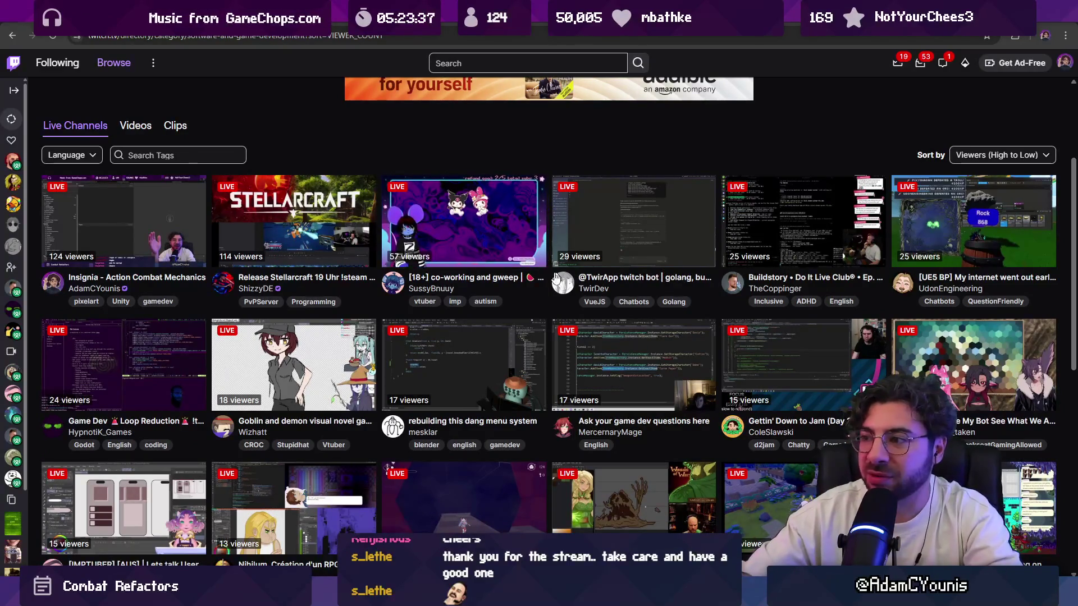
{"action": "scroll", "coordinate": [548, 311], "scroll_direction": "down", "scroll_amount": 1}
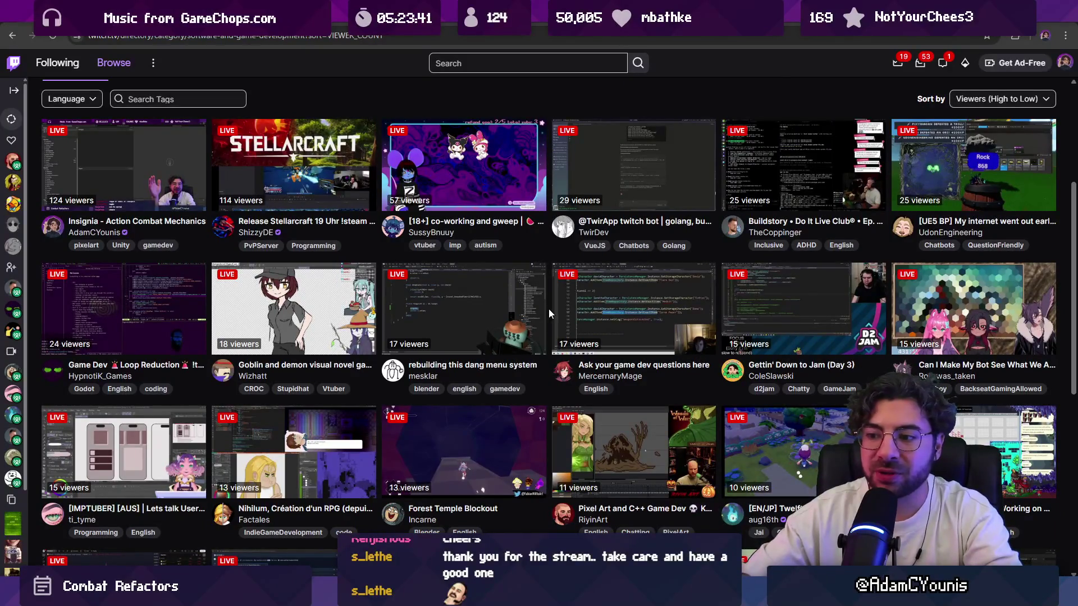
{"action": "double_click", "coordinate": [412, 521]}
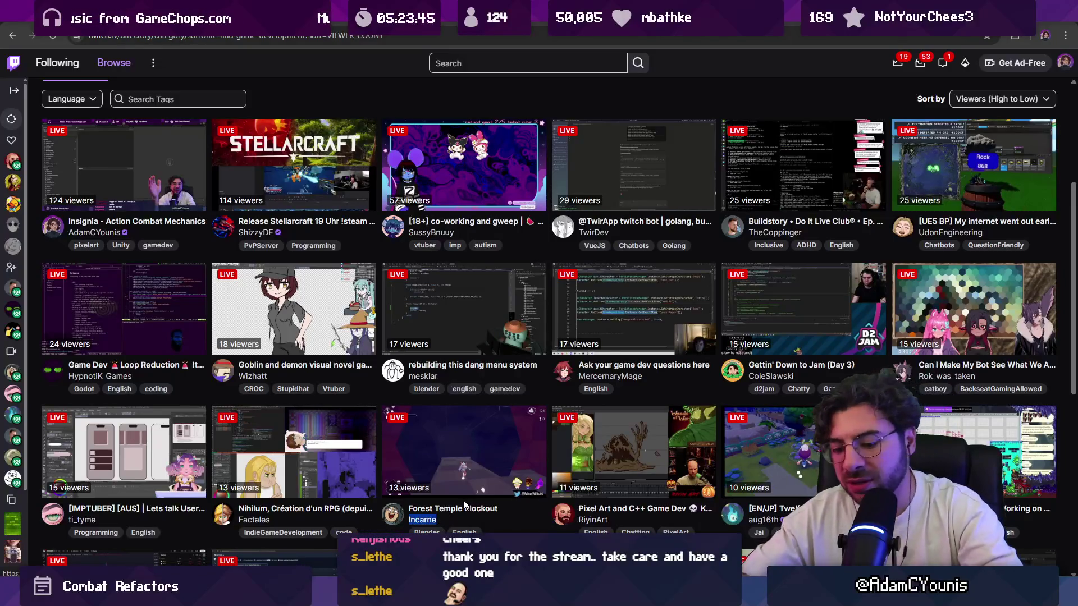
{"action": "key", "text": "alt+Tab"}
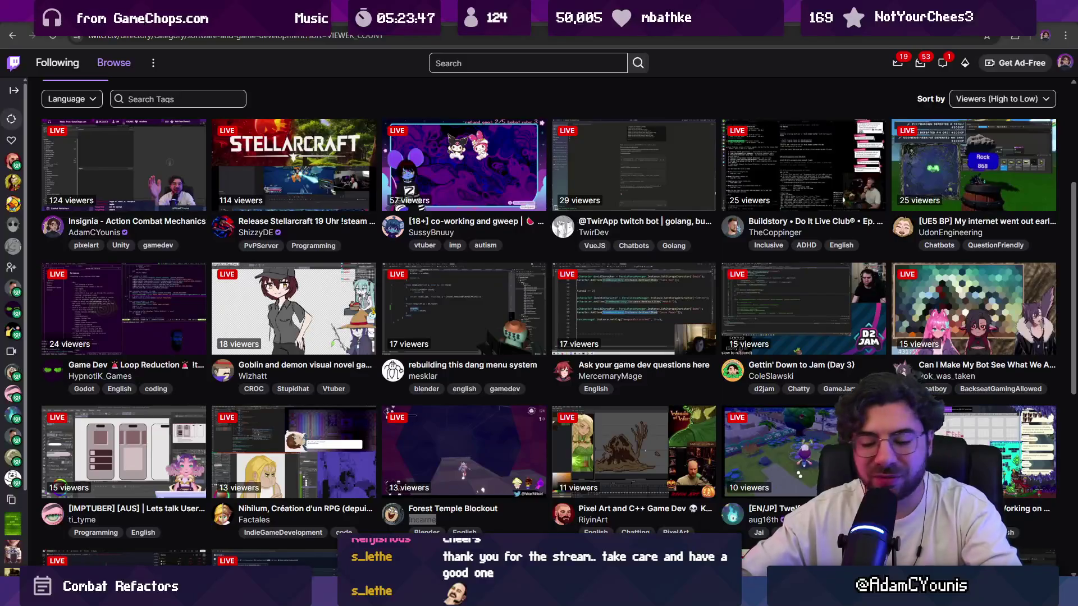